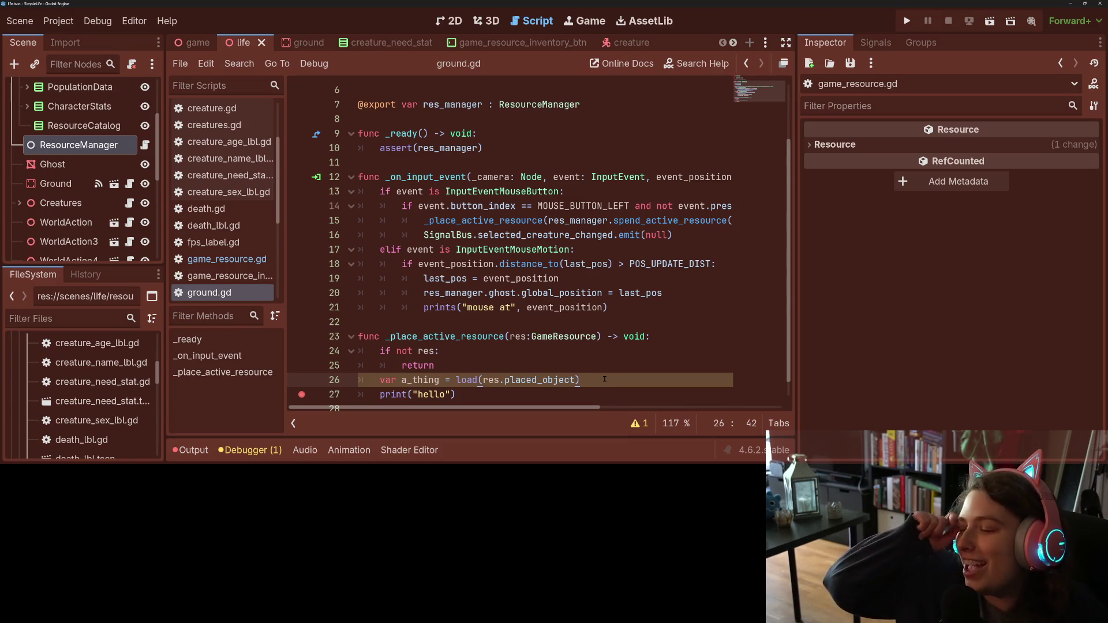
Step: Save the scene, test-run the project while its mouse positions print, then stop it with F8
{"action": "scroll", "coordinate": [605, 379], "scroll_direction": "down", "scroll_amount": 1}
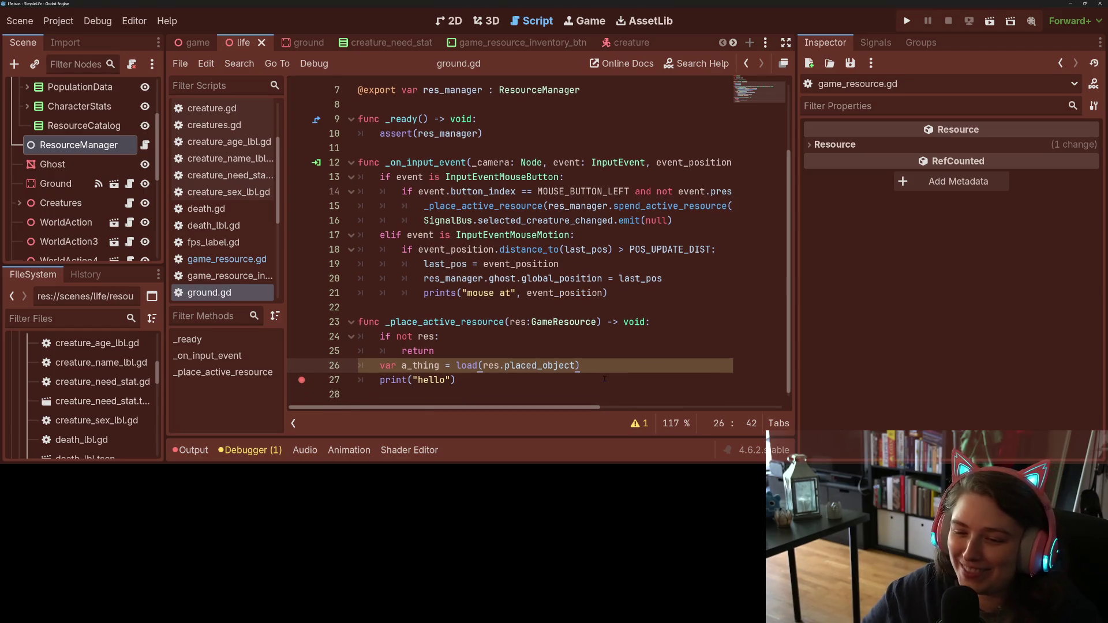
{"action": "left_click", "coordinate": [602, 374]}
{"action": "key", "text": "ctrl+s"}
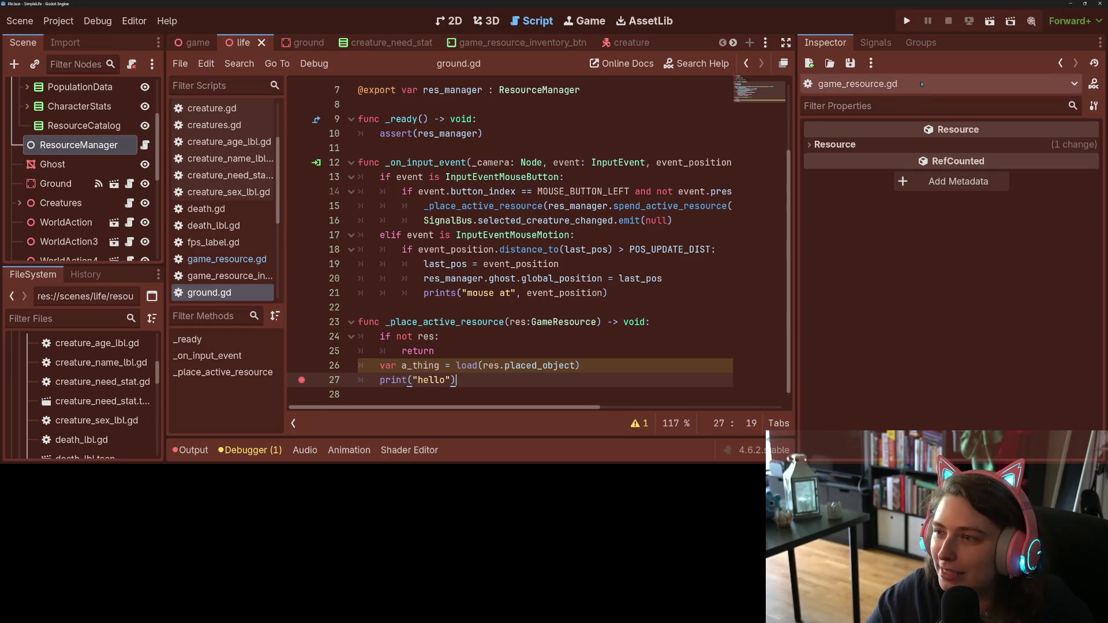
{"action": "left_click", "coordinate": [907, 22]}
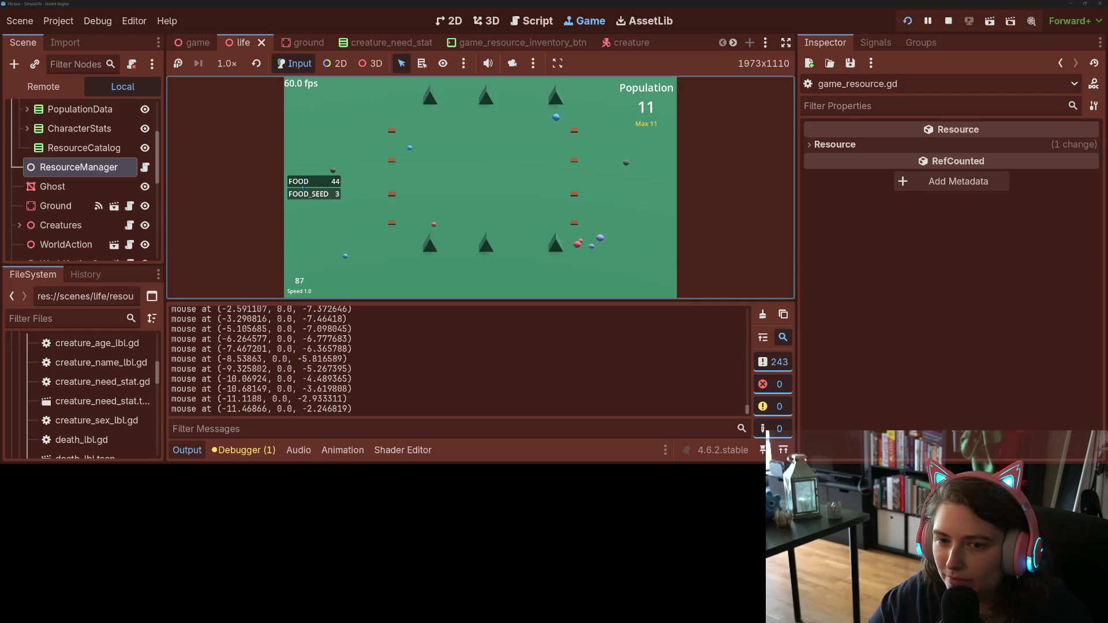
{"action": "key", "text": "F8"}
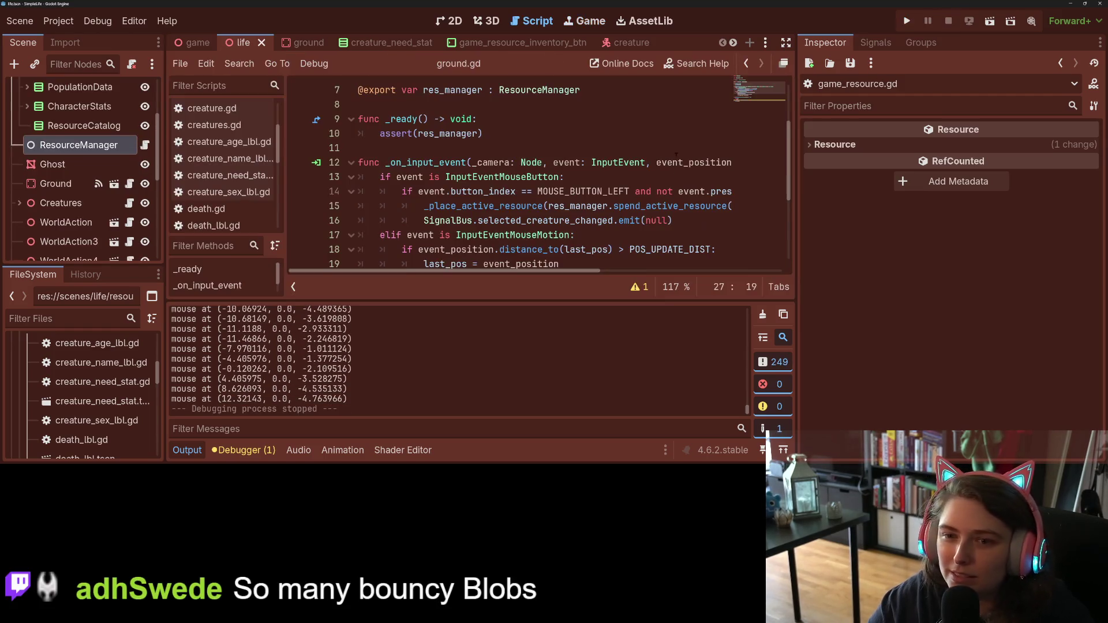
Step: Collapse the Output panel and open resource_manager.gd in the script editor
{"action": "left_click", "coordinate": [188, 451]}
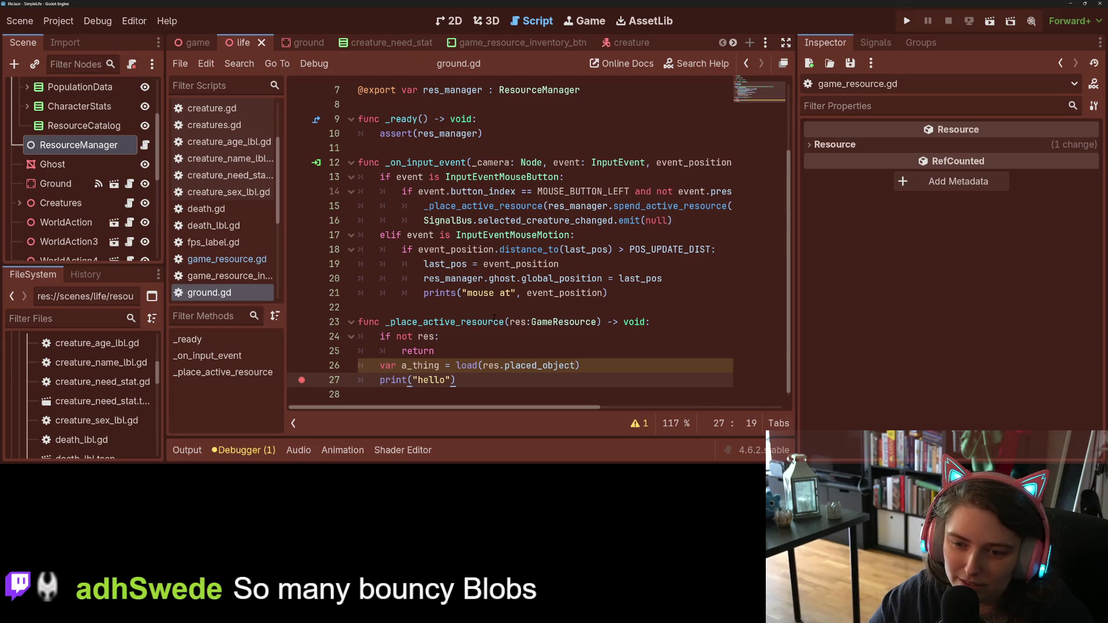
{"action": "scroll", "coordinate": [495, 318], "scroll_direction": "up", "scroll_amount": 2}
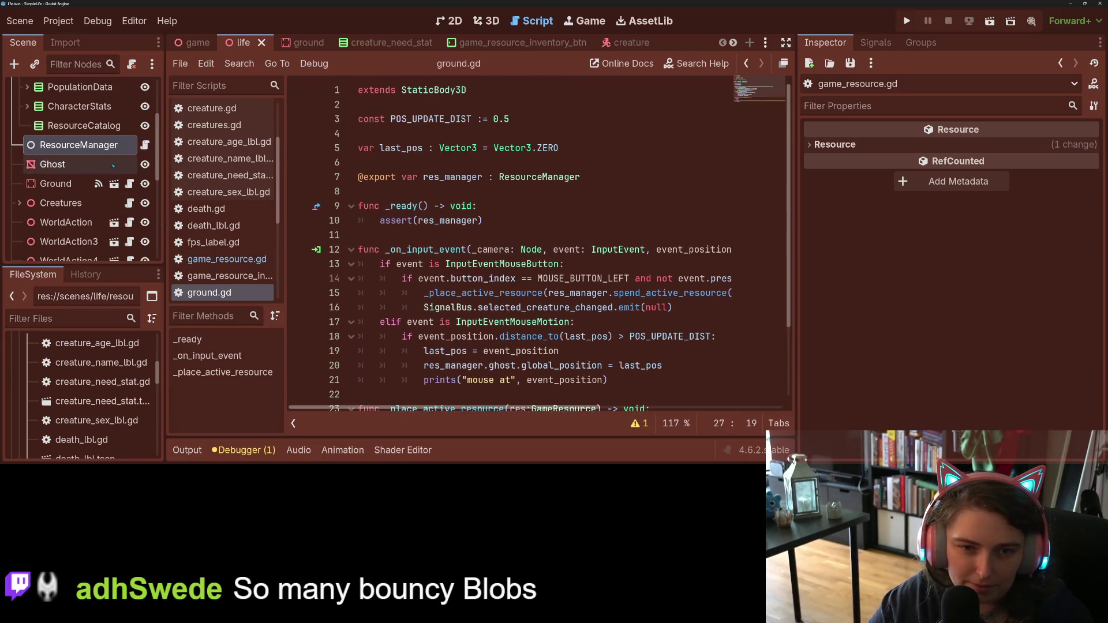
{"action": "left_click", "coordinate": [145, 145]}
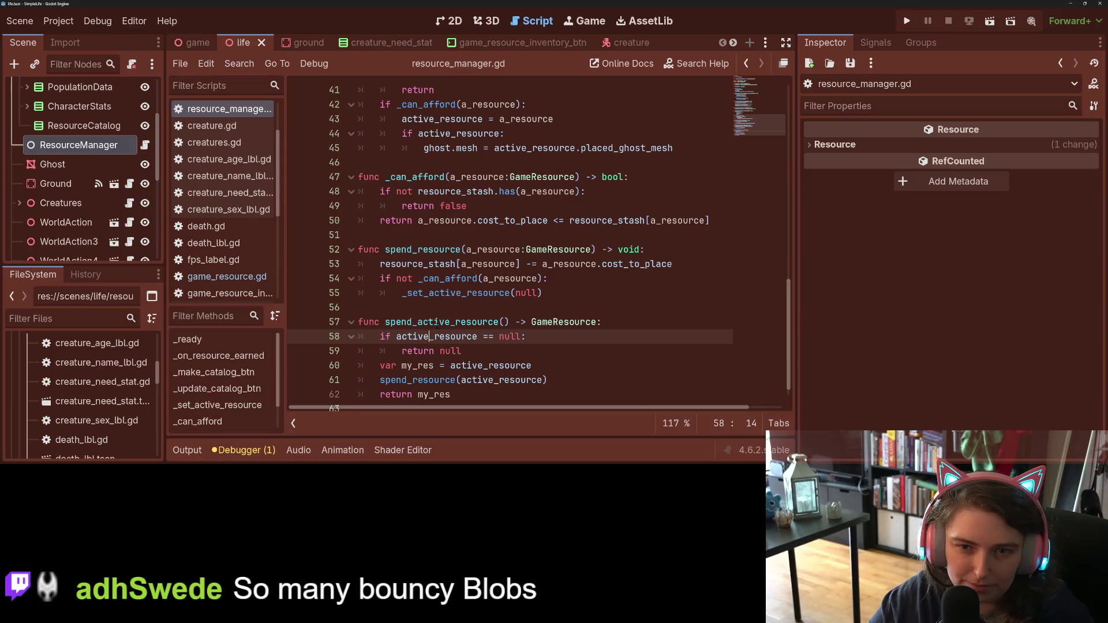
{"action": "scroll", "coordinate": [442, 326], "scroll_direction": "down", "scroll_amount": 1}
Step: Review the cost deduction and _can_afford call on lines 53–55
{"action": "mouse_move", "coordinate": [430, 323]}
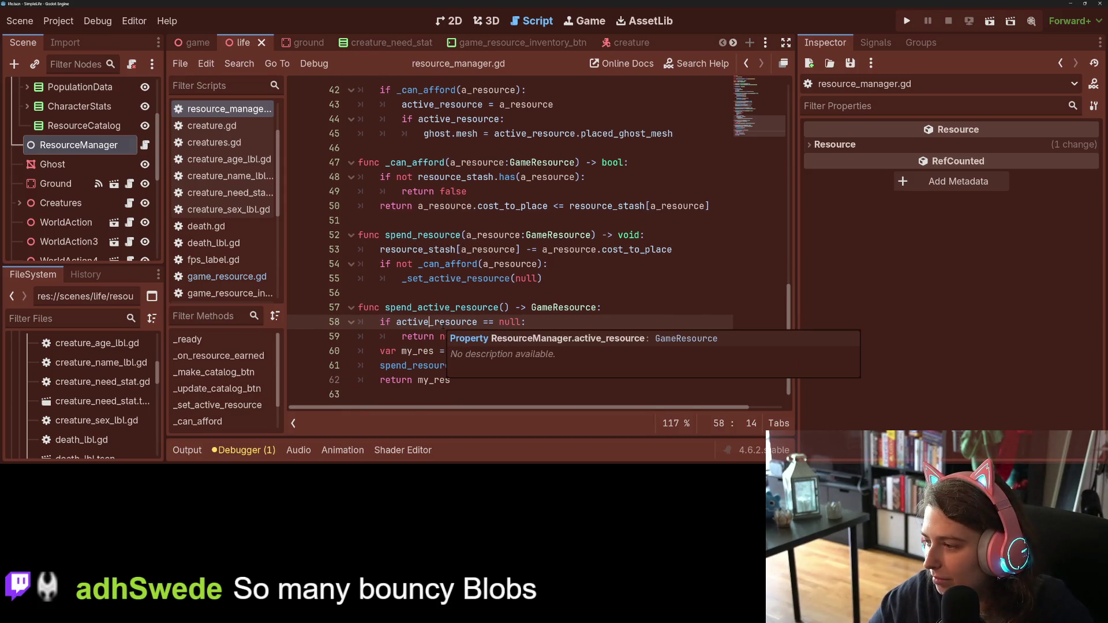
{"action": "left_click", "coordinate": [484, 250]}
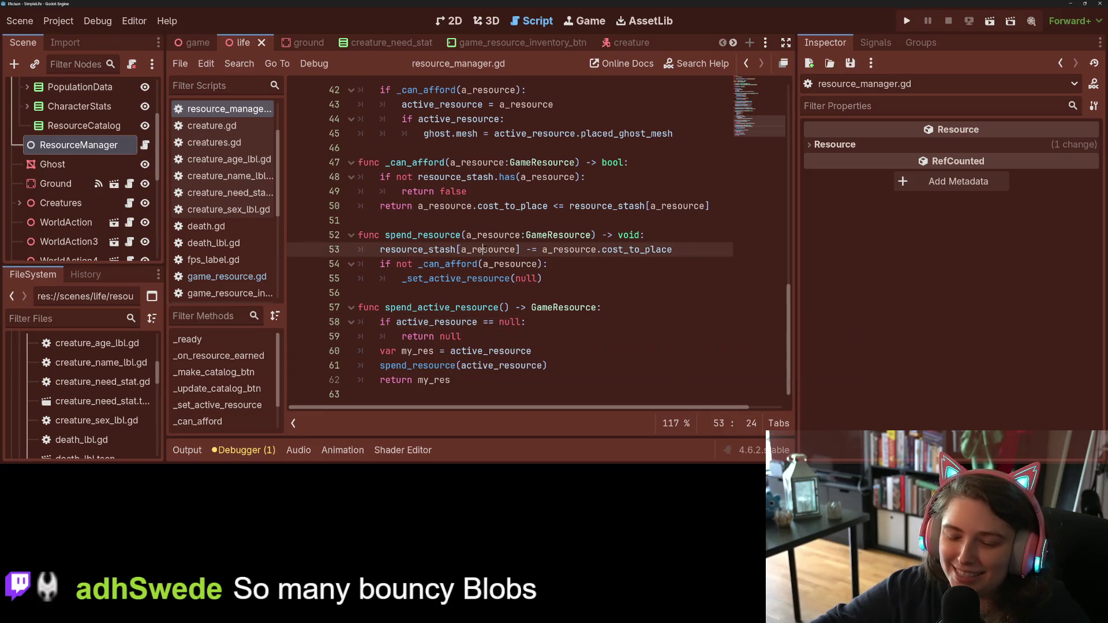
{"action": "left_click", "coordinate": [555, 265]}
{"action": "left_click", "coordinate": [561, 271]}
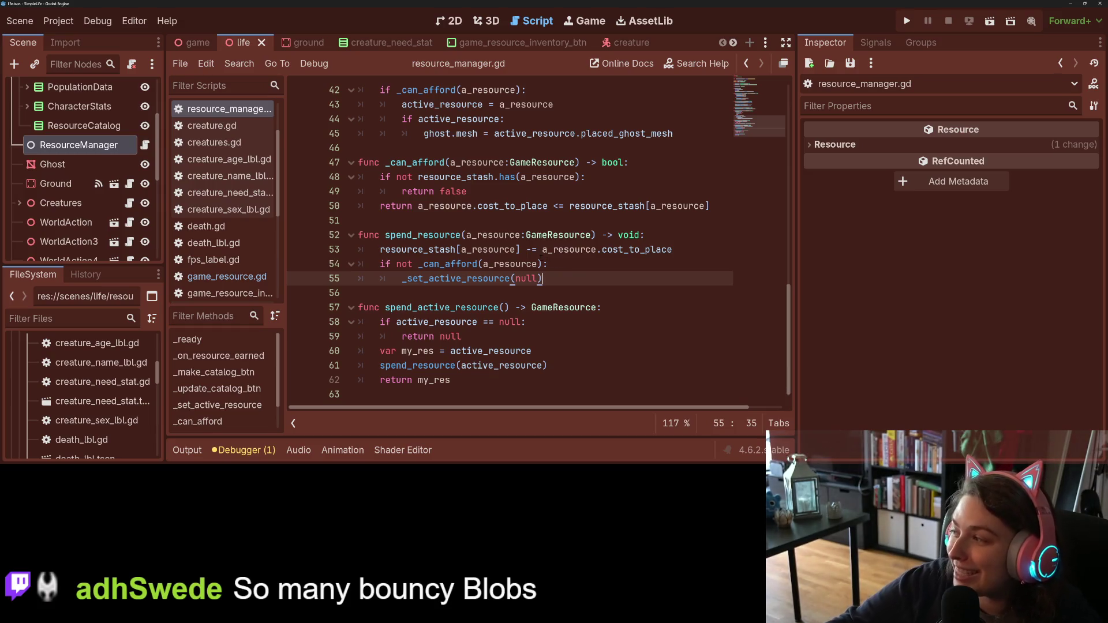
{"action": "left_click", "coordinate": [526, 264]}
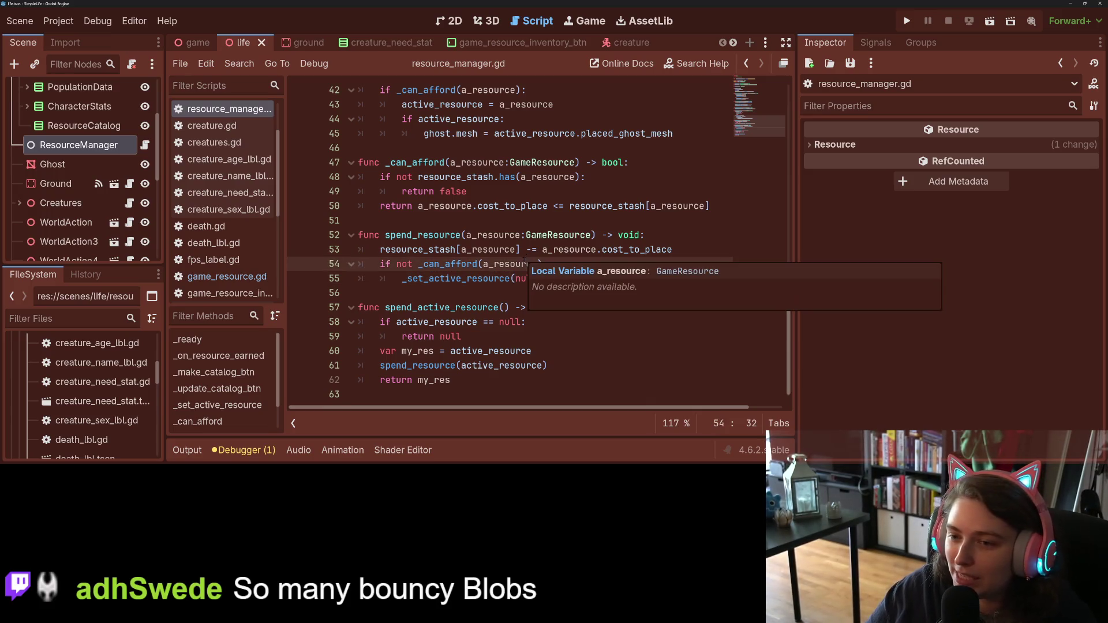
{"action": "left_click", "coordinate": [558, 264]}
{"action": "left_click", "coordinate": [558, 278]}
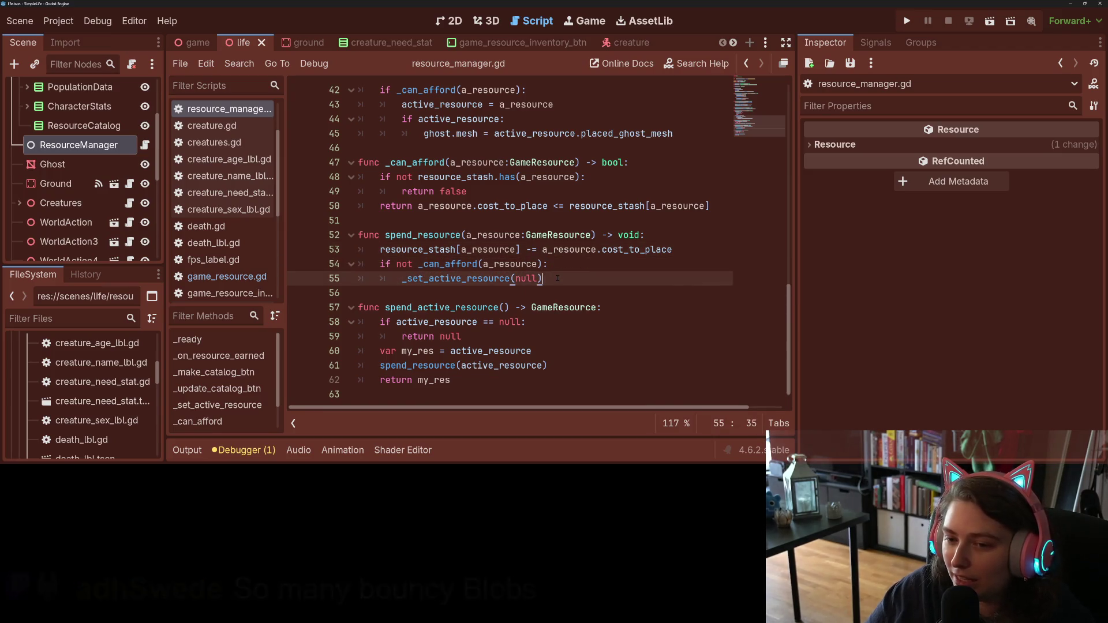
{"action": "left_click", "coordinate": [483, 264]}
{"action": "scroll", "coordinate": [439, 293], "scroll_direction": "up", "scroll_amount": 1}
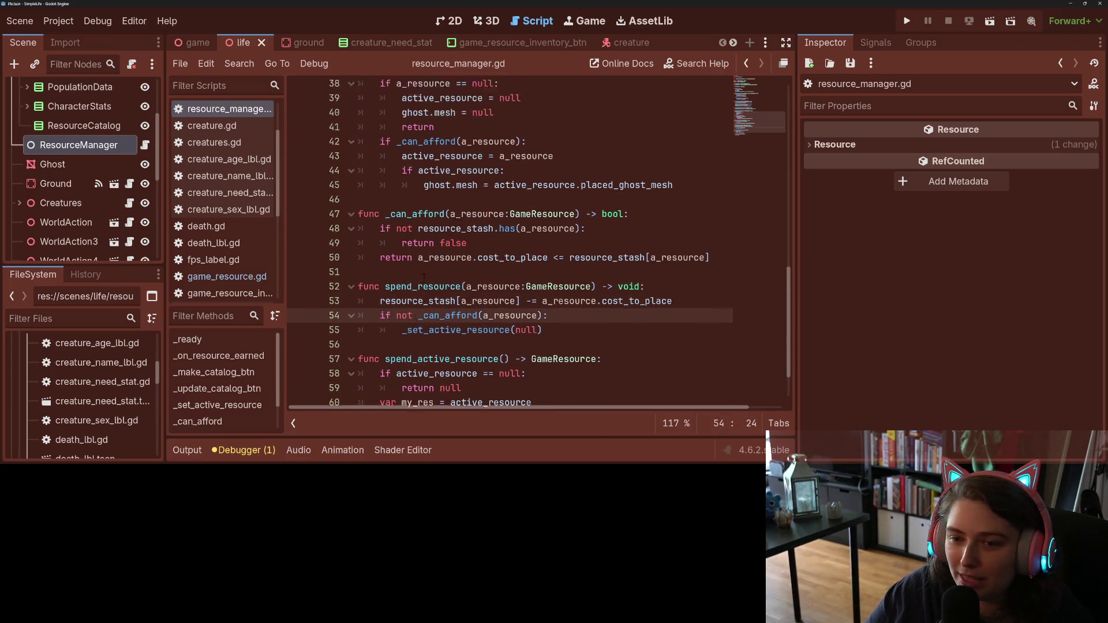
{"action": "scroll", "coordinate": [439, 293], "scroll_direction": "down", "scroll_amount": 1}
Step: Jump to the _set_active_resource definition and set a breakpoint on line 38
{"action": "left_click", "coordinate": [446, 307]}
{"action": "scroll", "coordinate": [445, 307], "scroll_direction": "up", "scroll_amount": 4}
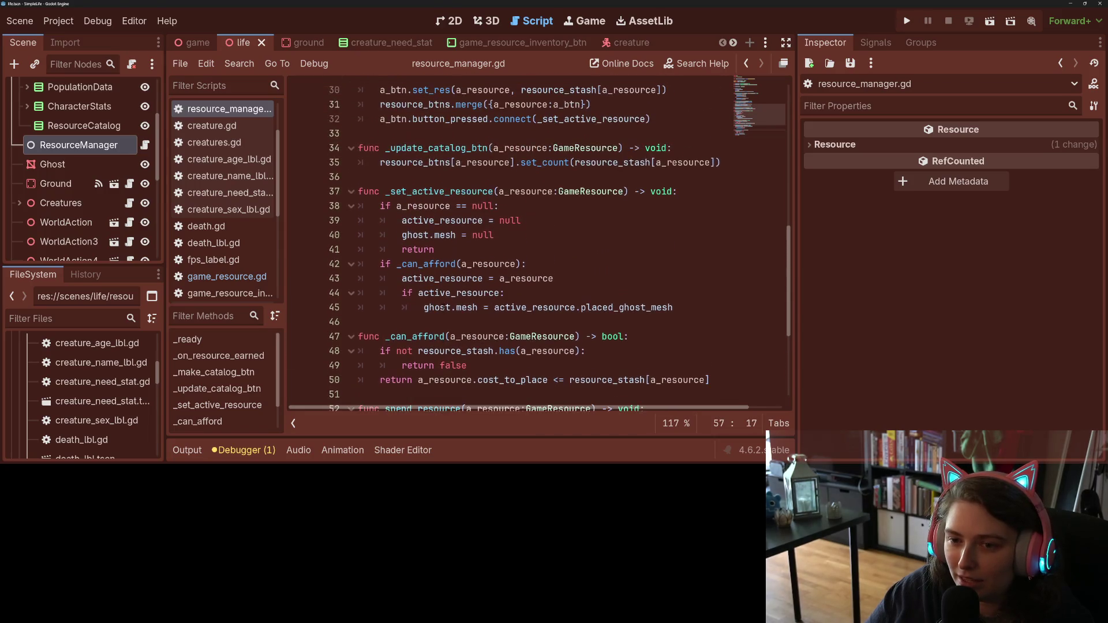
{"action": "double_click", "coordinate": [458, 191]}
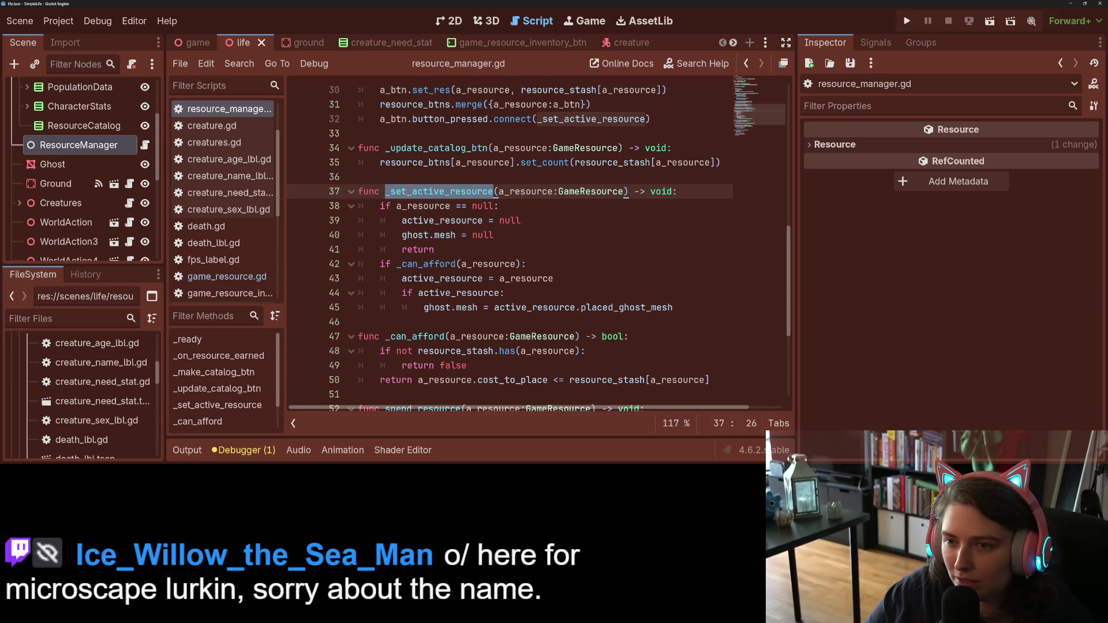
{"action": "scroll", "coordinate": [493, 279], "scroll_direction": "up", "scroll_amount": 2}
{"action": "left_click", "coordinate": [468, 206]}
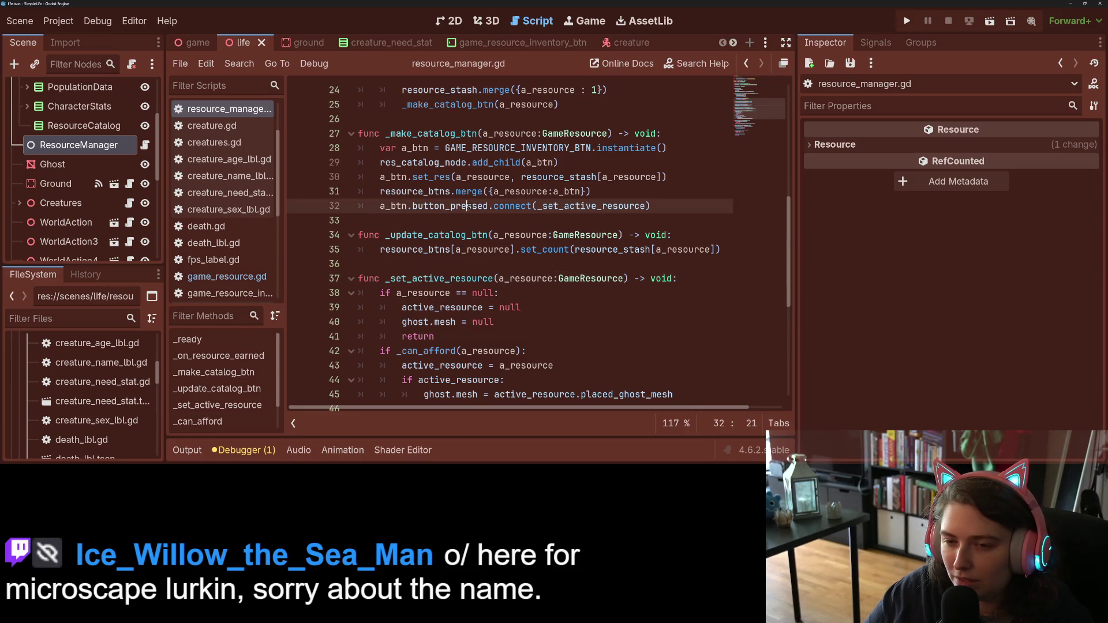
{"action": "double_click", "coordinate": [467, 206]}
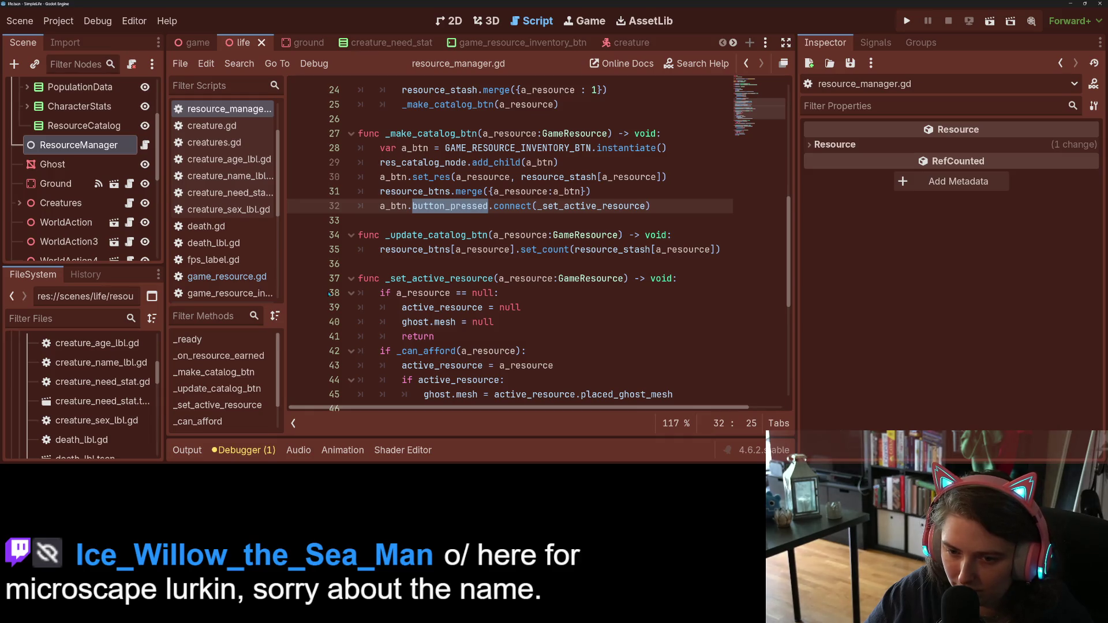
{"action": "left_click", "coordinate": [407, 293]}
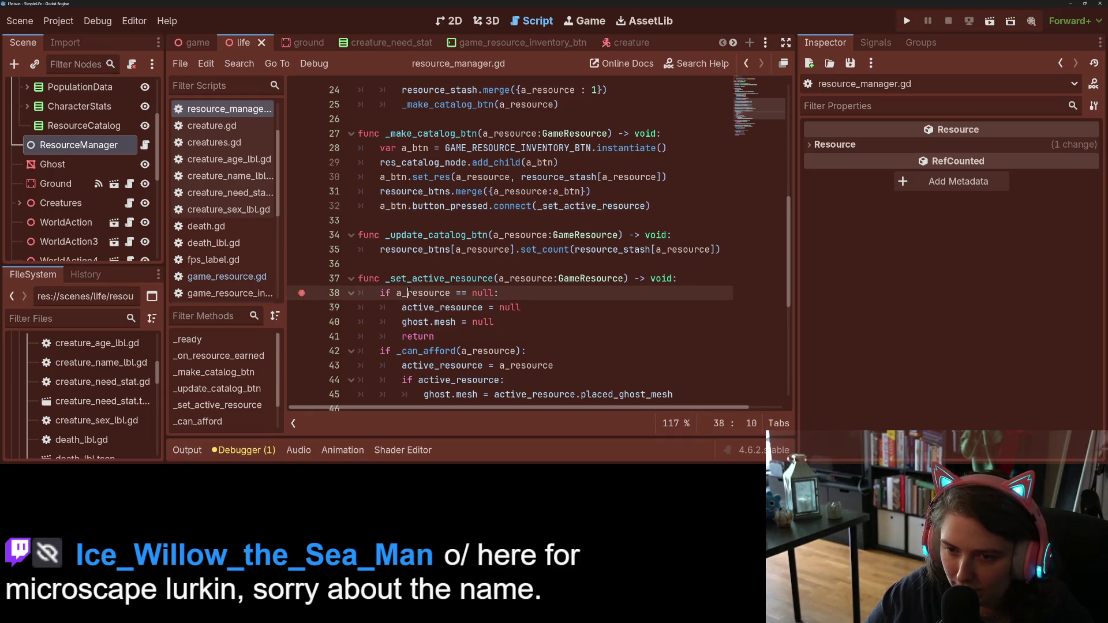
Step: Look up the button_pressed connection on line 32, then open game_resource_inventory_btn.gd
{"action": "left_click", "coordinate": [462, 206]}
{"action": "double_click", "coordinate": [461, 206]}
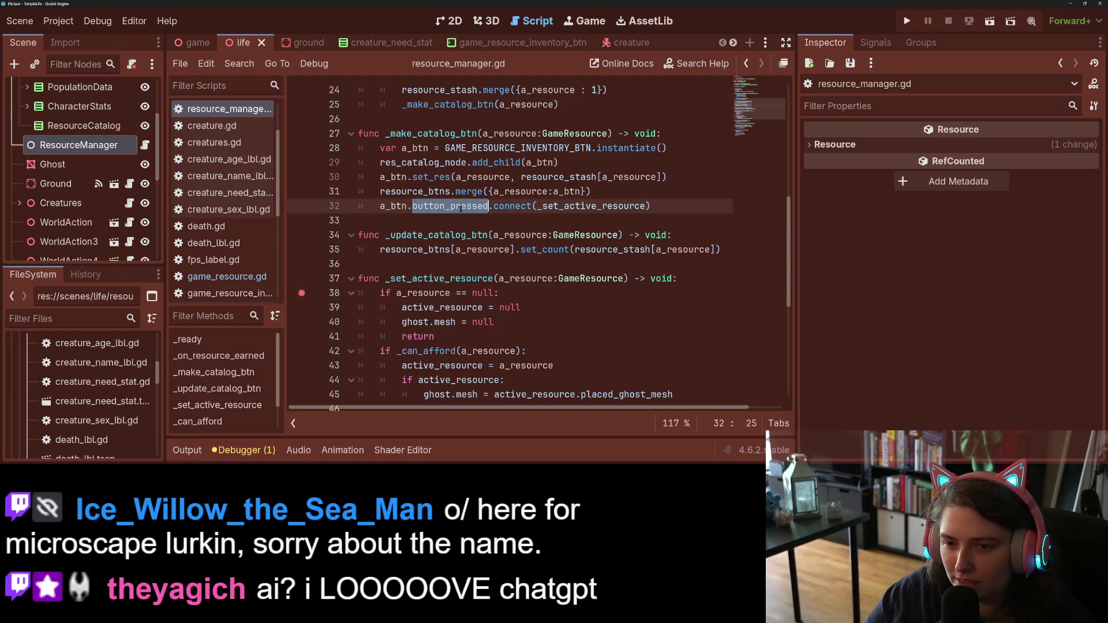
{"action": "left_click", "coordinate": [461, 206]}
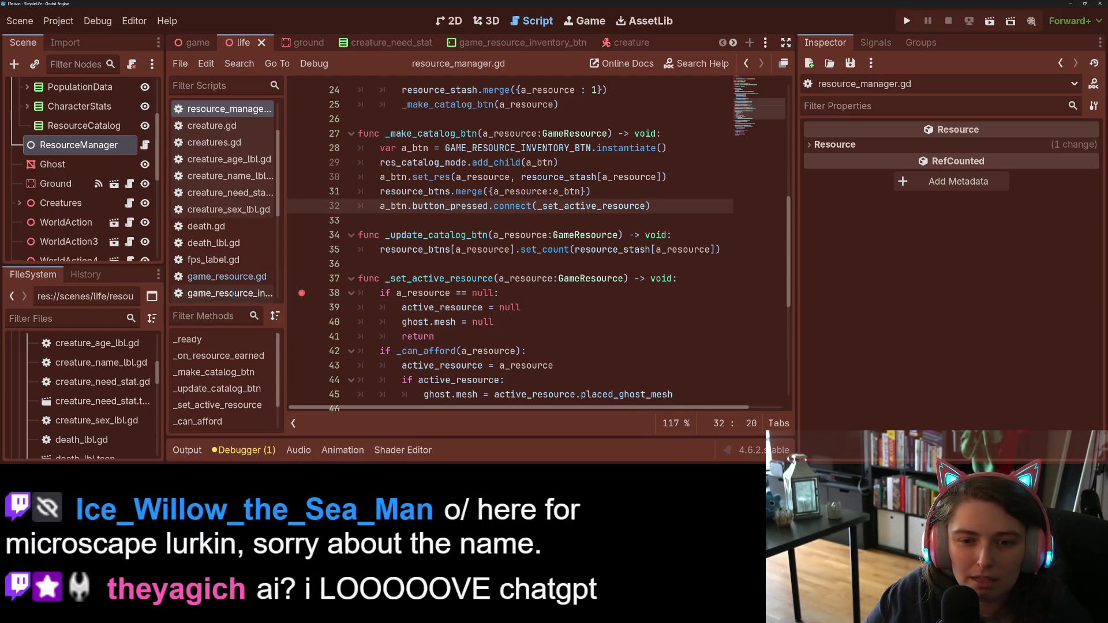
{"action": "scroll", "coordinate": [235, 281], "scroll_direction": "down", "scroll_amount": 1}
{"action": "left_click", "coordinate": [229, 243]}
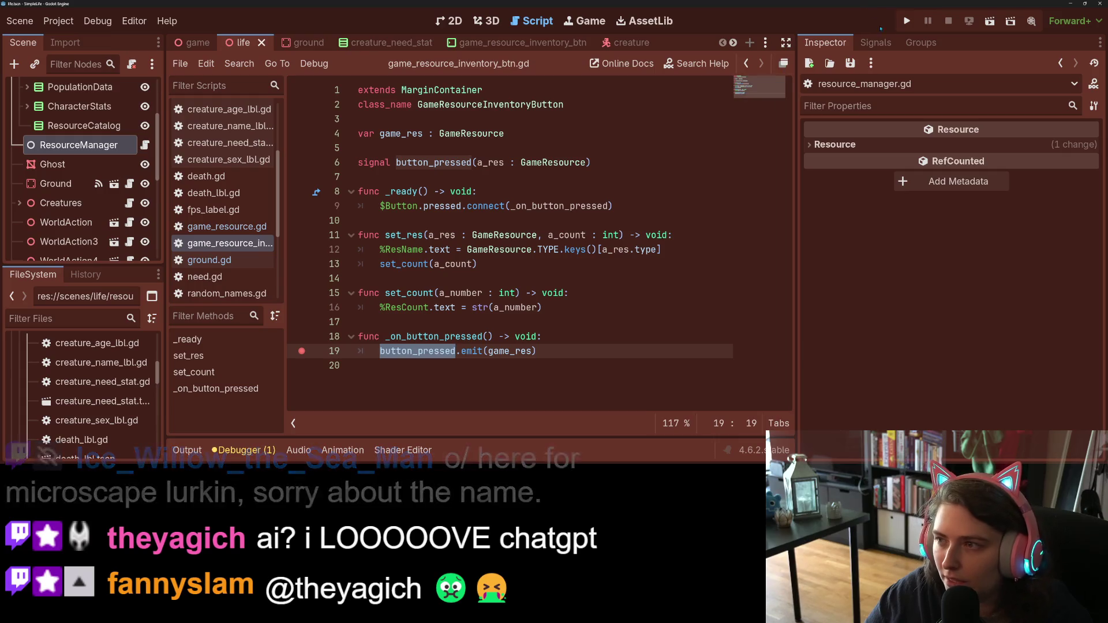
Step: Run the life simulation again with F5
{"action": "key", "text": "F5"}
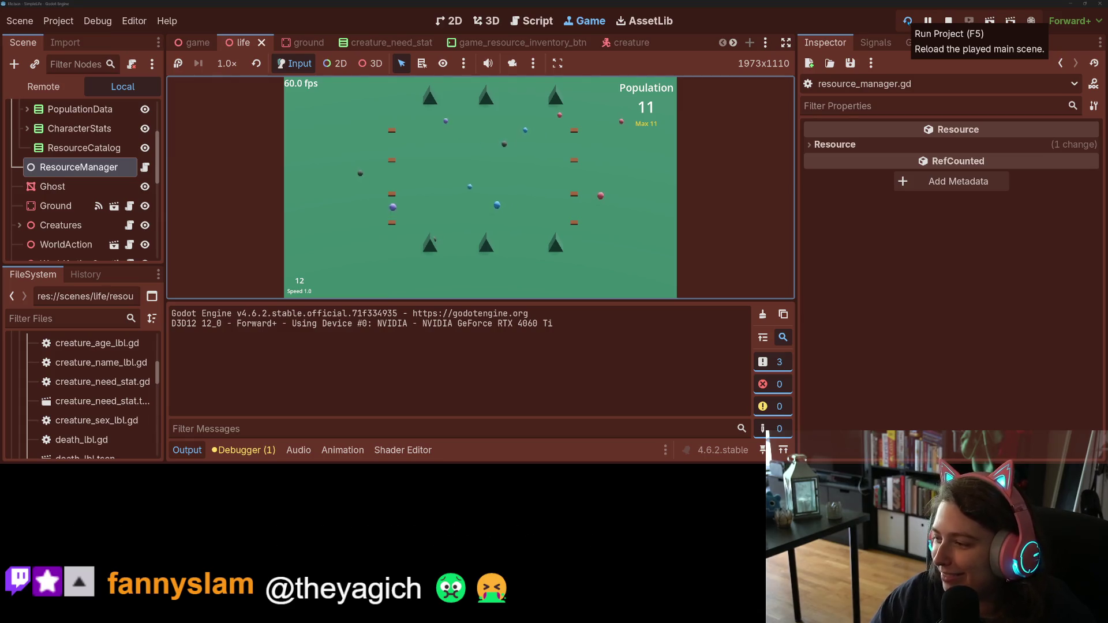
Step: Cycle the speed through 4.0 and 32.0 back to 1.0, then press FOOD_SEED to hit the breakpoint
{"action": "key", "text": "4"}
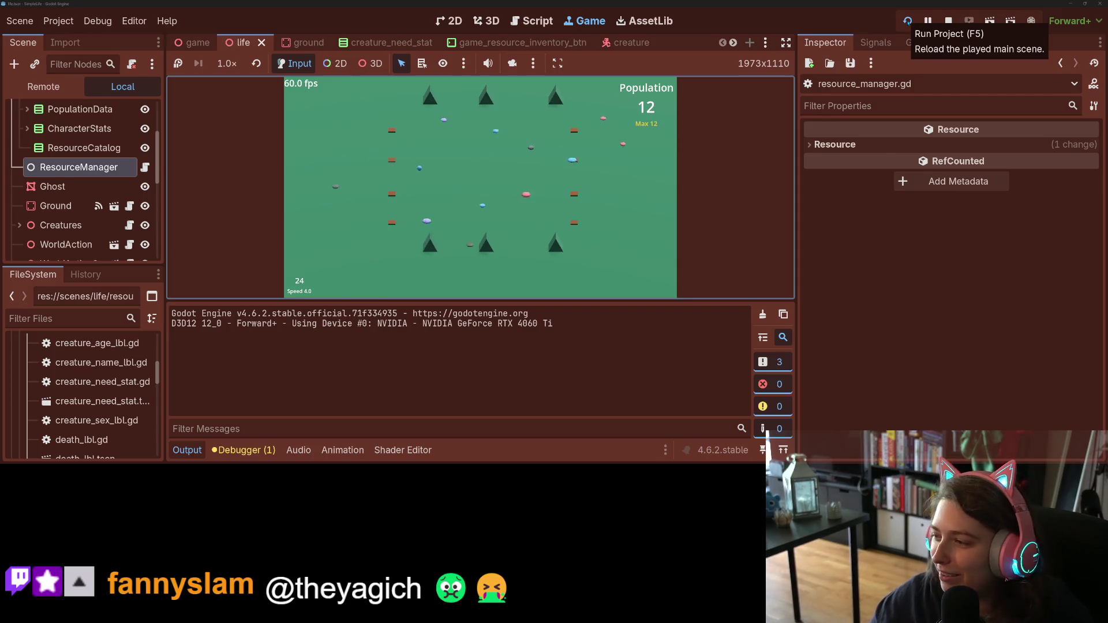
{"action": "key", "text": "1"}
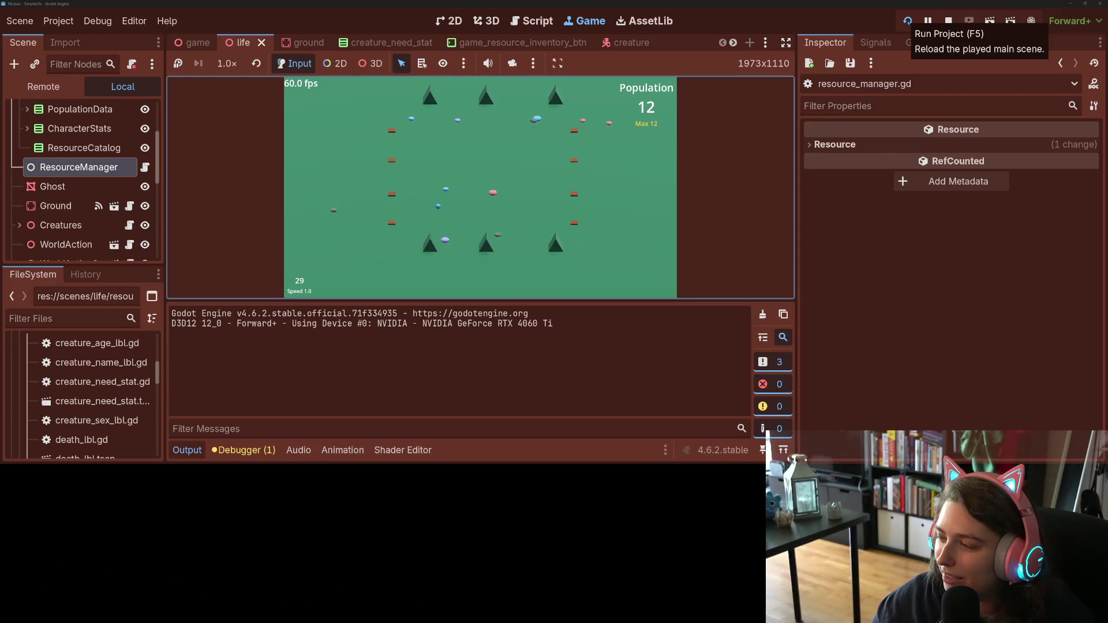
{"action": "key", "text": "4"}
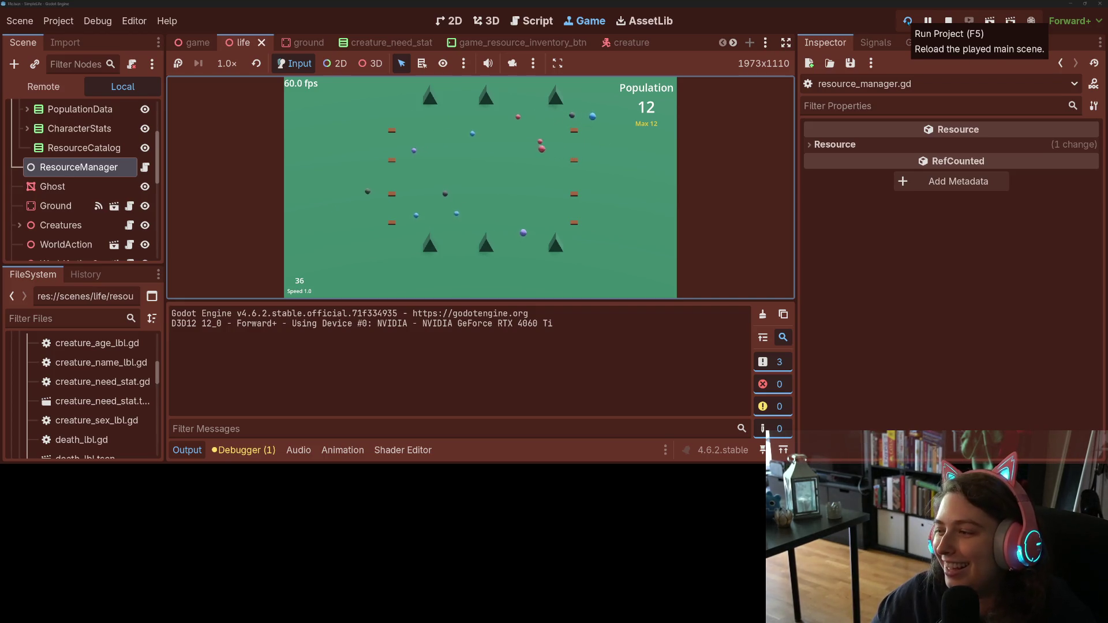
{"action": "key", "text": "4"}
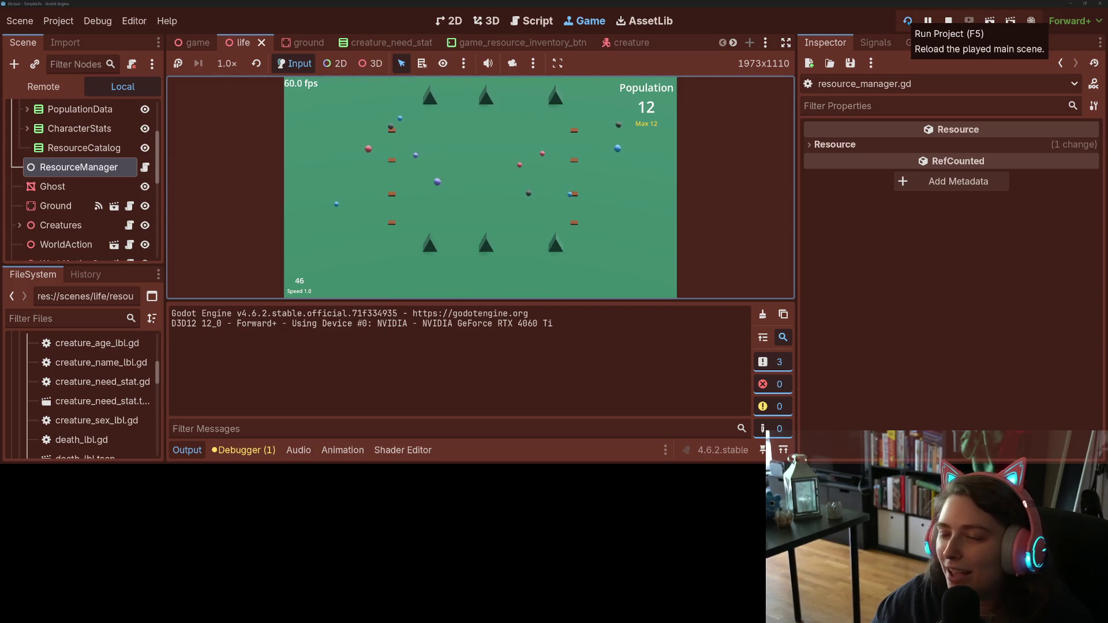
{"action": "key", "text": "6"}
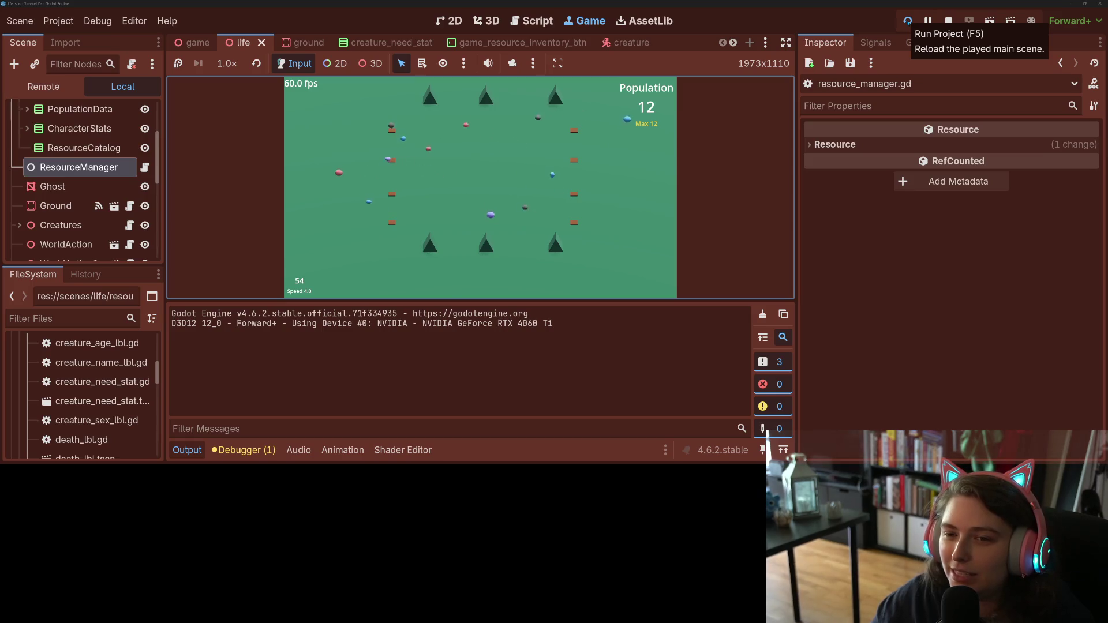
{"action": "key", "text": "1"}
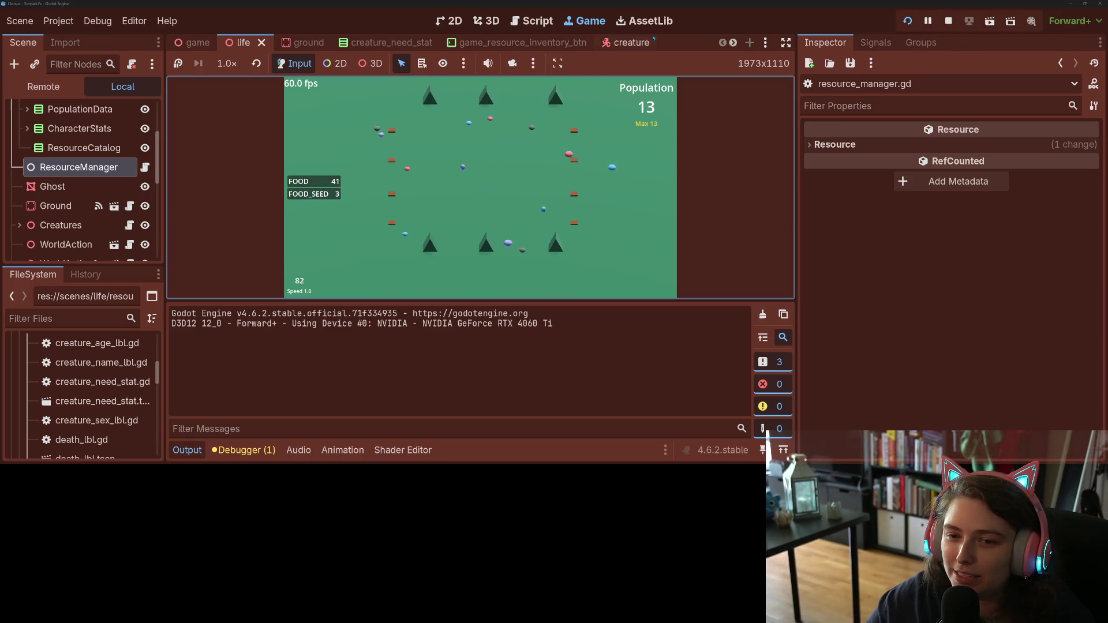
{"action": "left_click", "coordinate": [321, 194]}
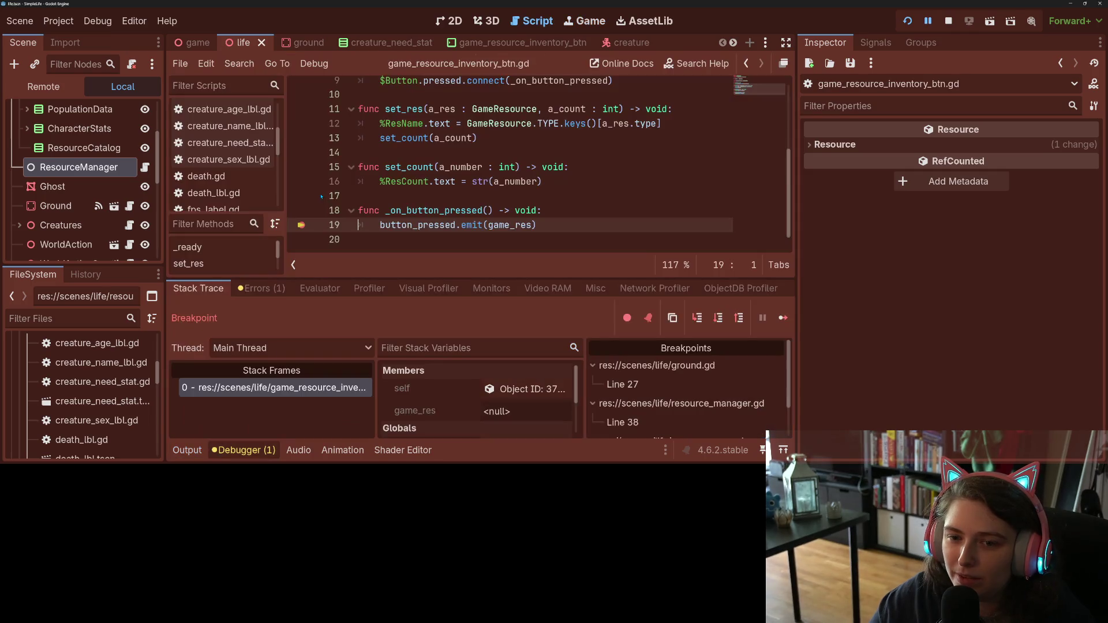
Step: Step into and continue past the breakpoint, press an inventory button again, and find game_res is null
{"action": "left_click", "coordinate": [705, 323]}
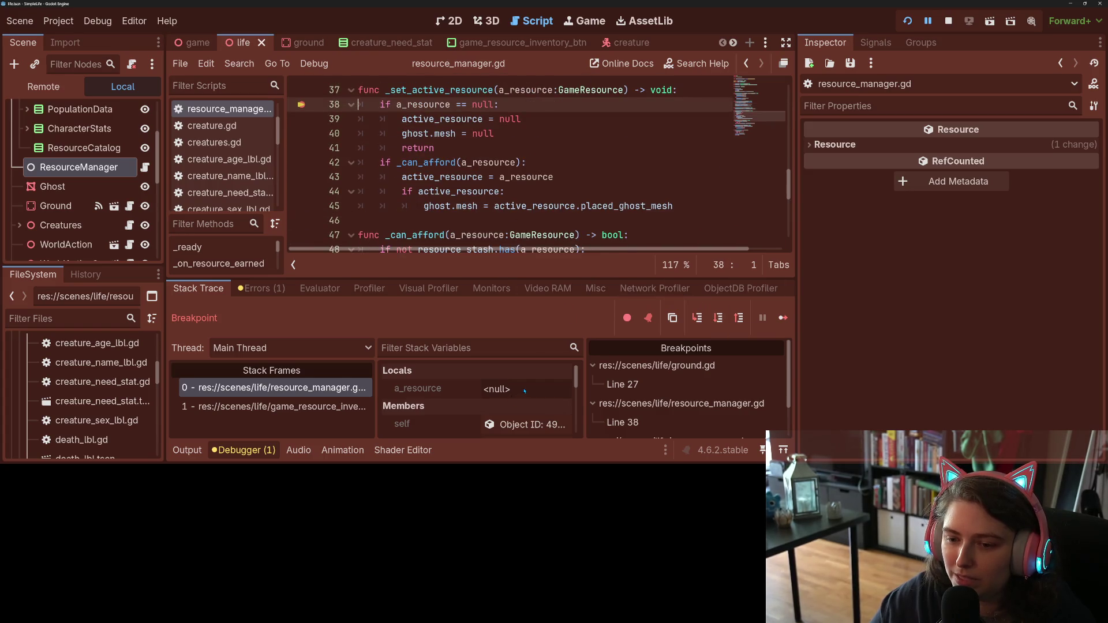
{"action": "left_click", "coordinate": [782, 318]}
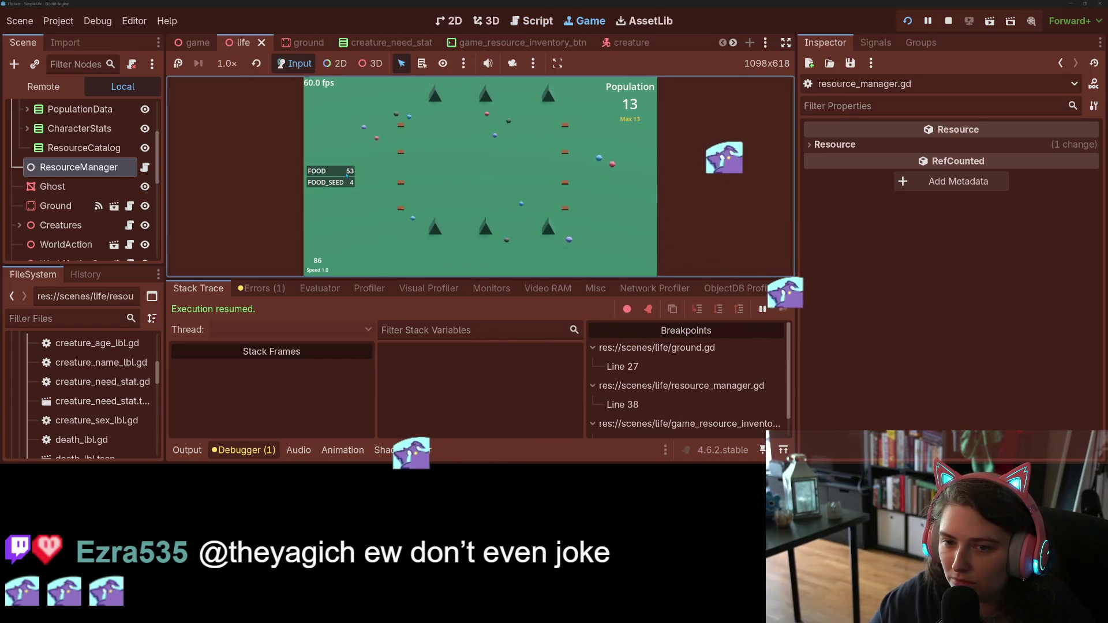
{"action": "left_click", "coordinate": [347, 175]}
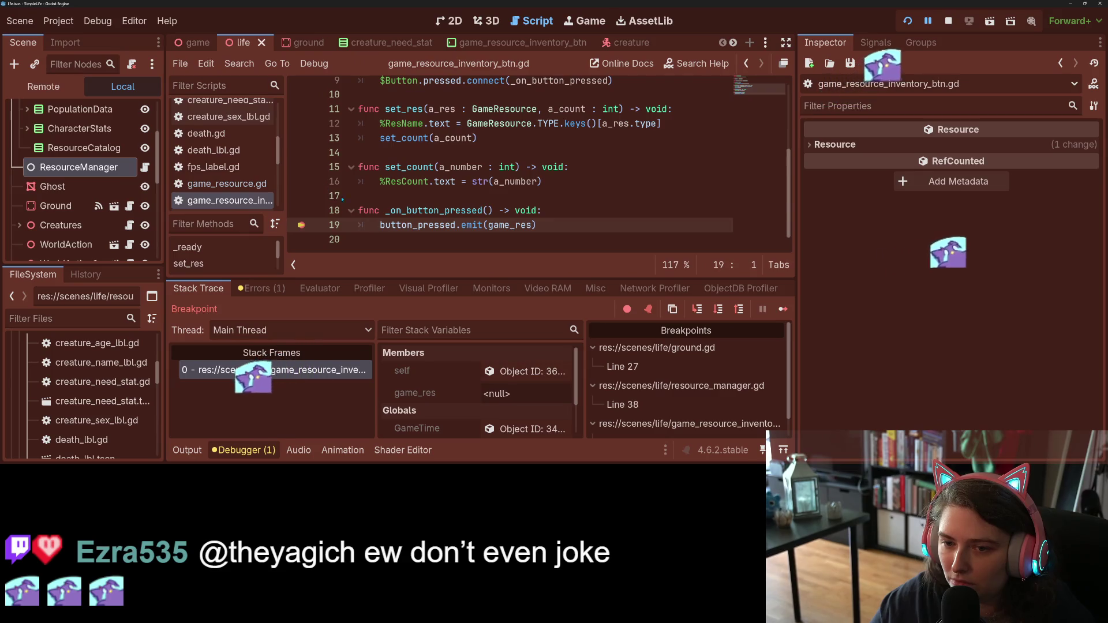
{"action": "double_click", "coordinate": [507, 224]}
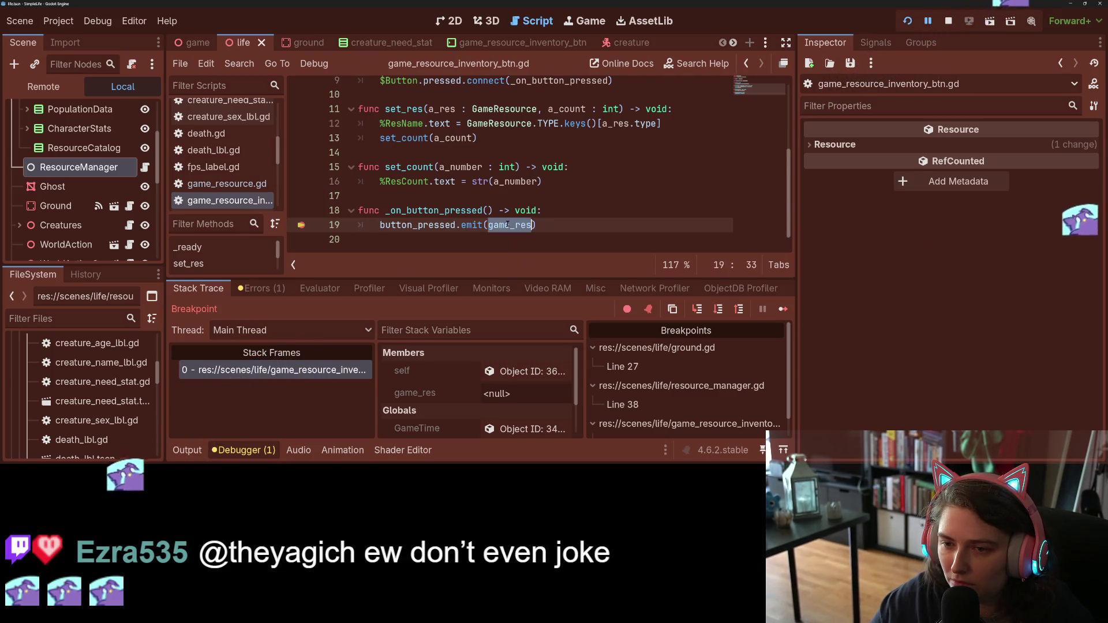
{"action": "scroll", "coordinate": [507, 224], "scroll_direction": "up", "scroll_amount": 3}
{"action": "scroll", "coordinate": [537, 168], "scroll_direction": "down", "scroll_amount": 2}
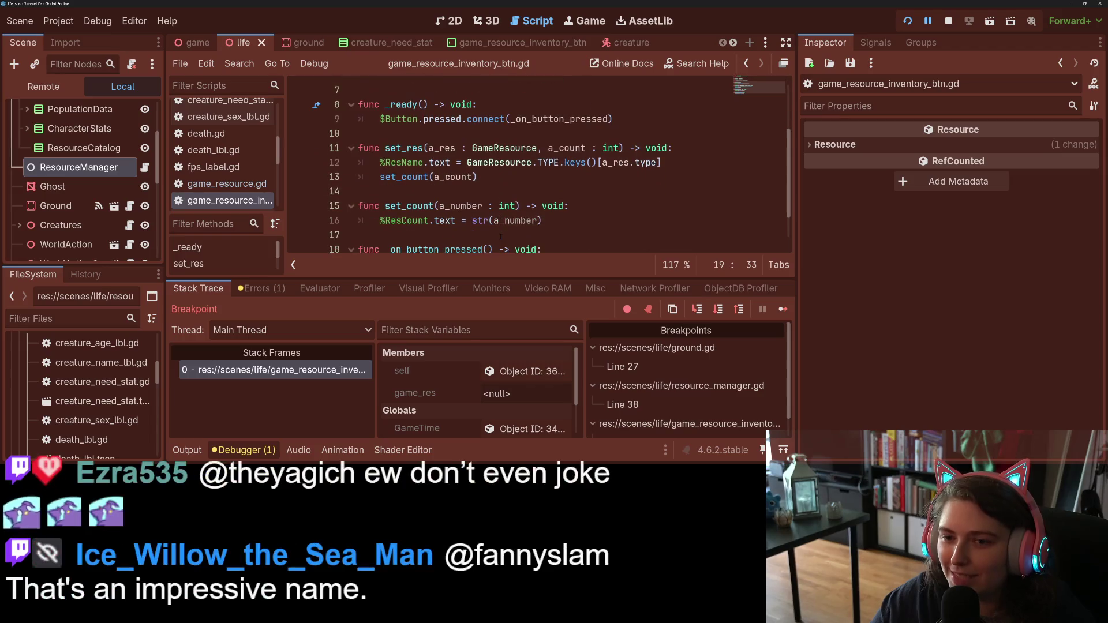
Step: Stop the debug session and add an empty line after line 11 in set_res
{"action": "left_click", "coordinate": [947, 20]}
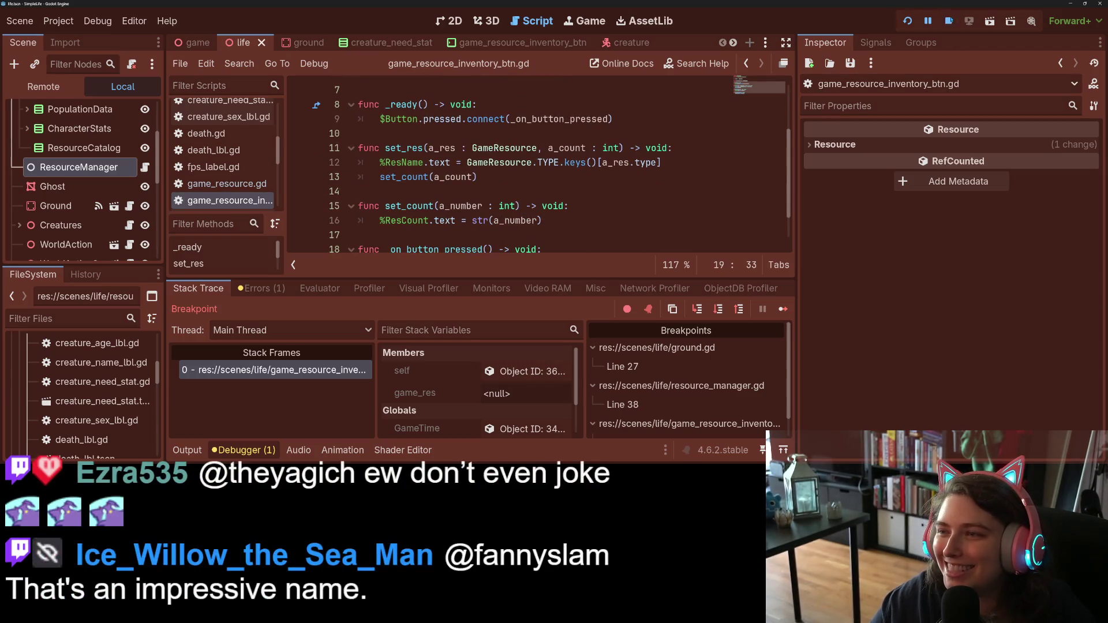
{"action": "left_click", "coordinate": [687, 147]}
{"action": "key", "text": "Return"}
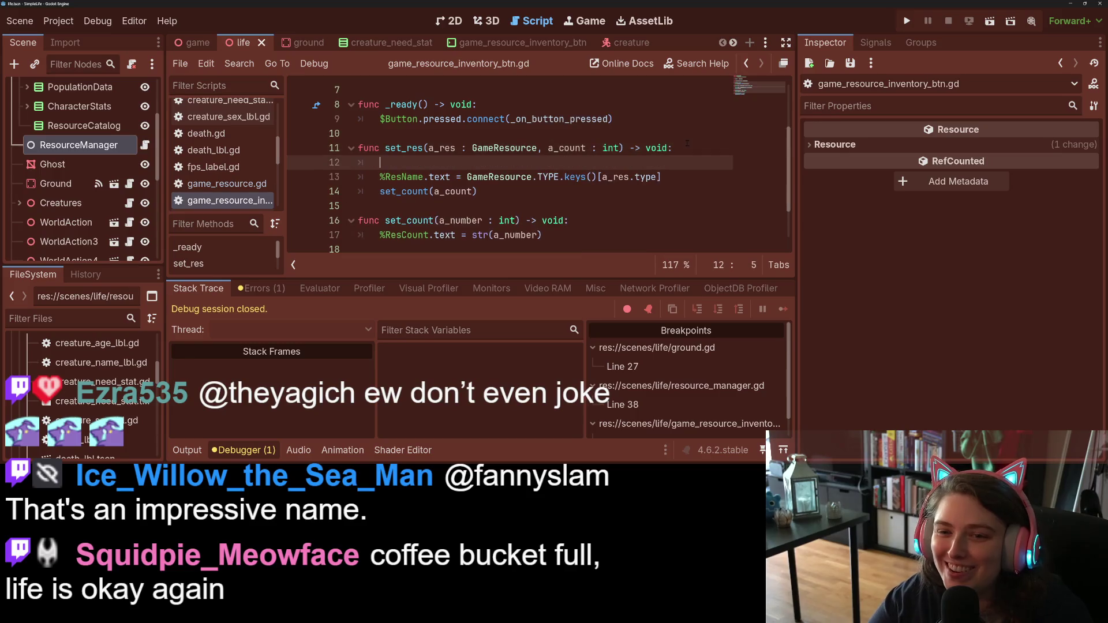
Step: Write game_res = a_res on line 12 of set_res and save the script
{"action": "scroll", "coordinate": [687, 143], "scroll_direction": "up", "scroll_amount": 2}
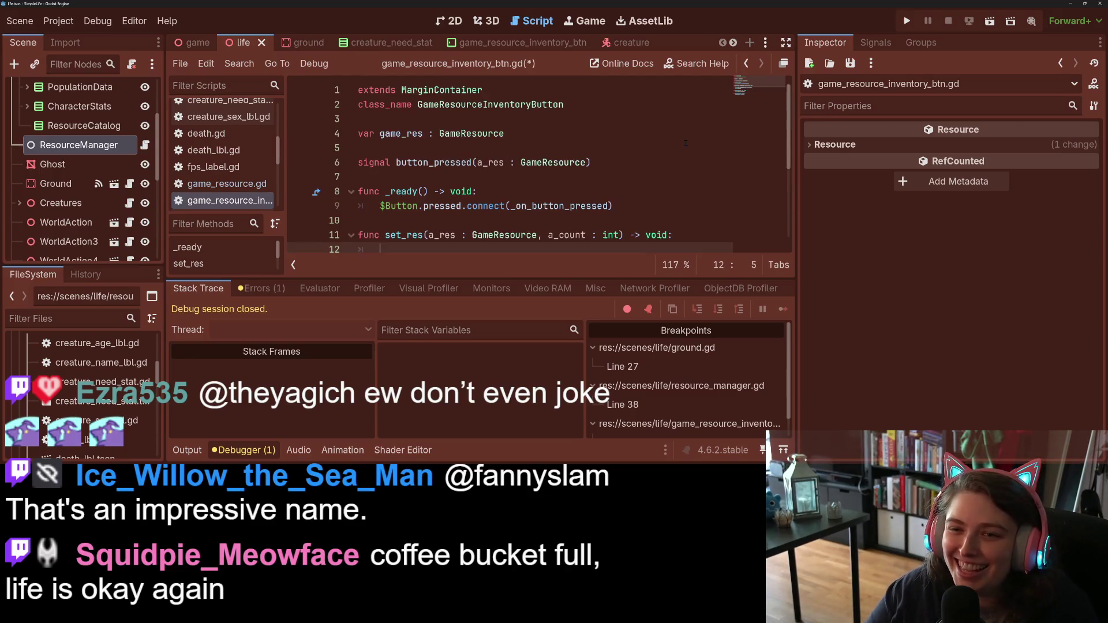
{"action": "scroll", "coordinate": [686, 143], "scroll_direction": "down", "scroll_amount": 1}
{"action": "type", "text": "game"}
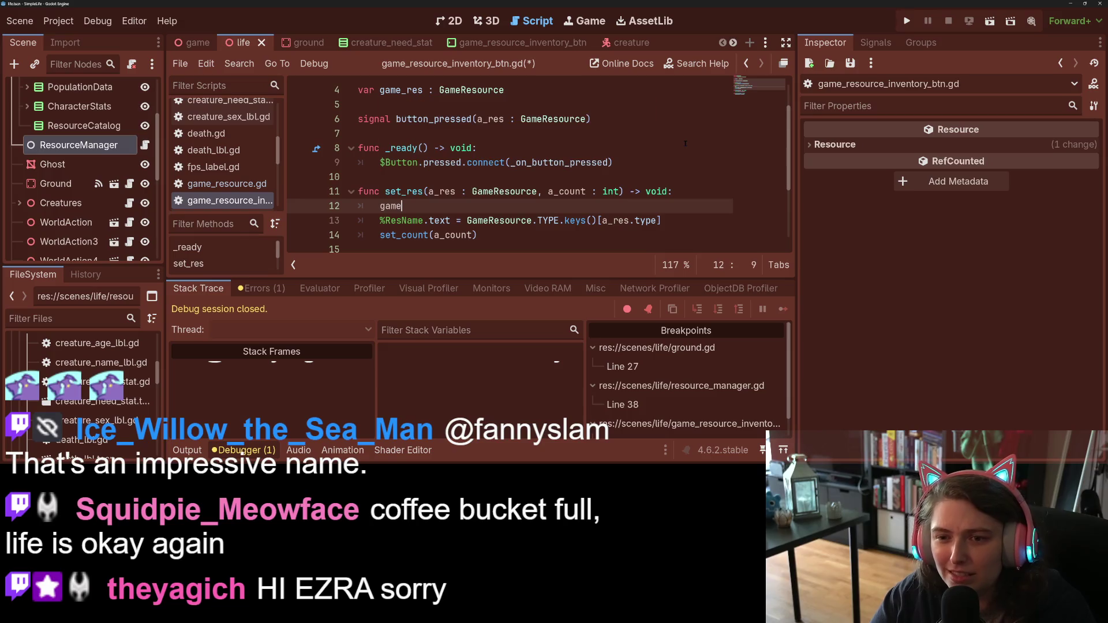
{"action": "type", "text": "_res = "}
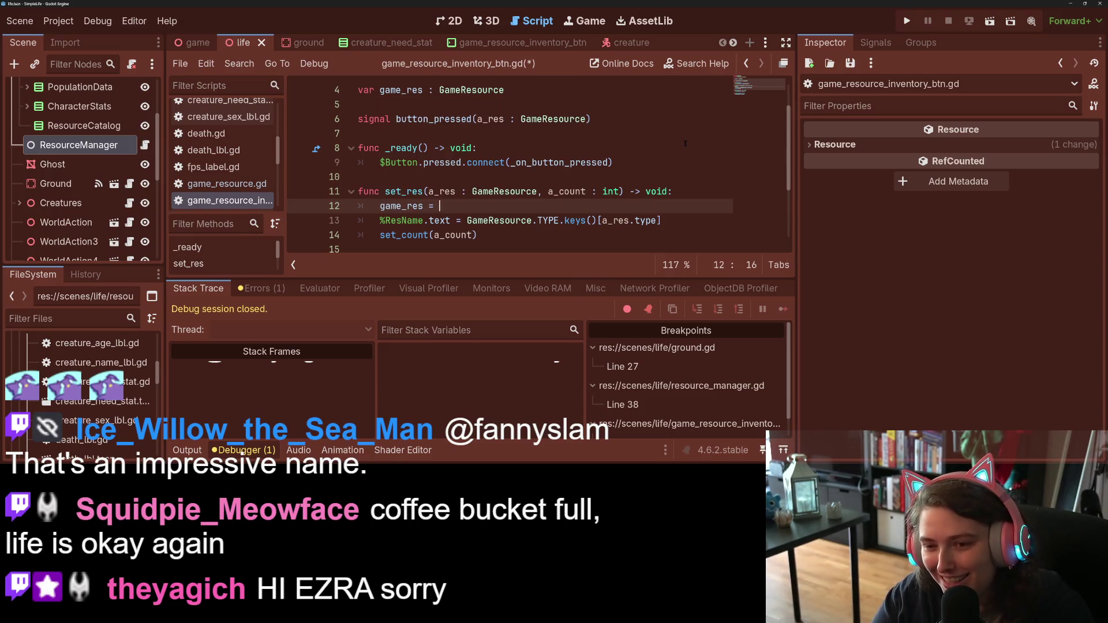
{"action": "type", "text": "a_res"}
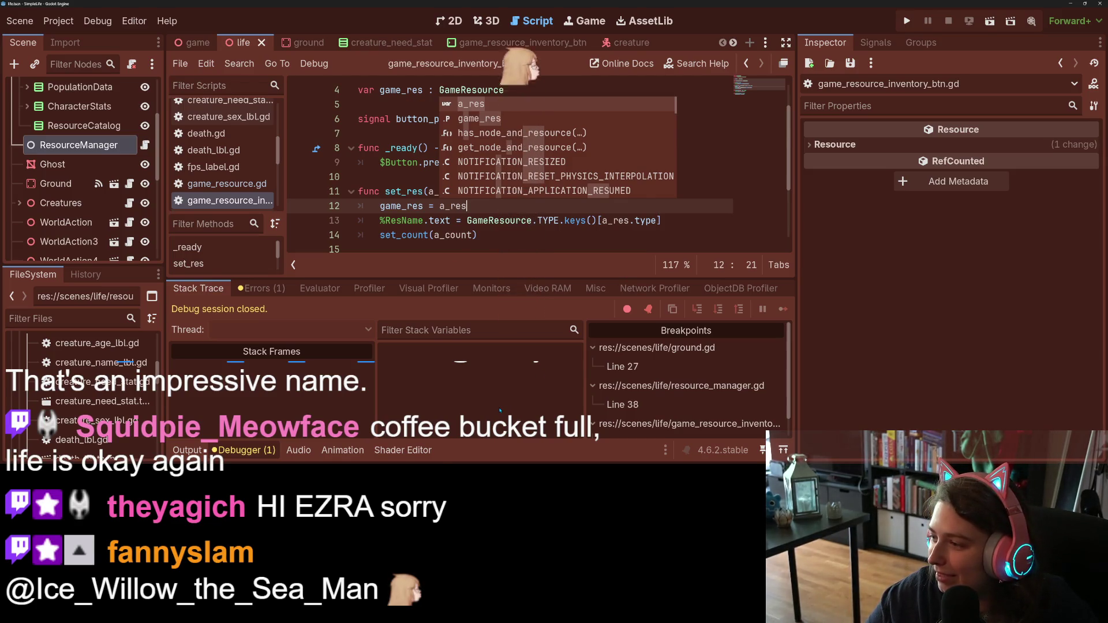
{"action": "left_click", "coordinate": [243, 451]}
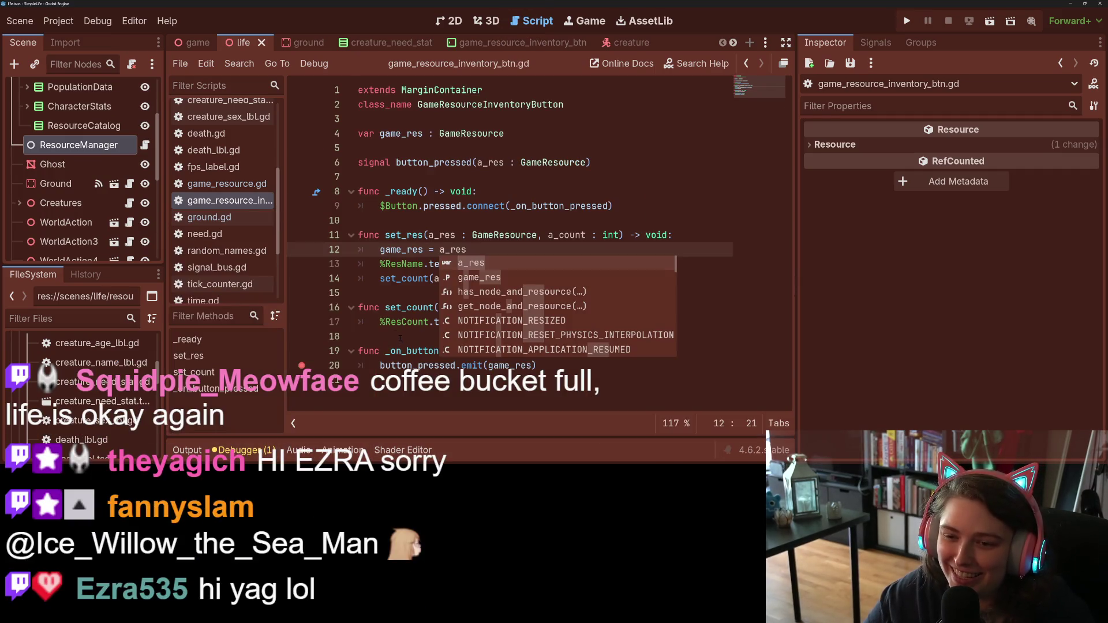
{"action": "left_click", "coordinate": [393, 332]}
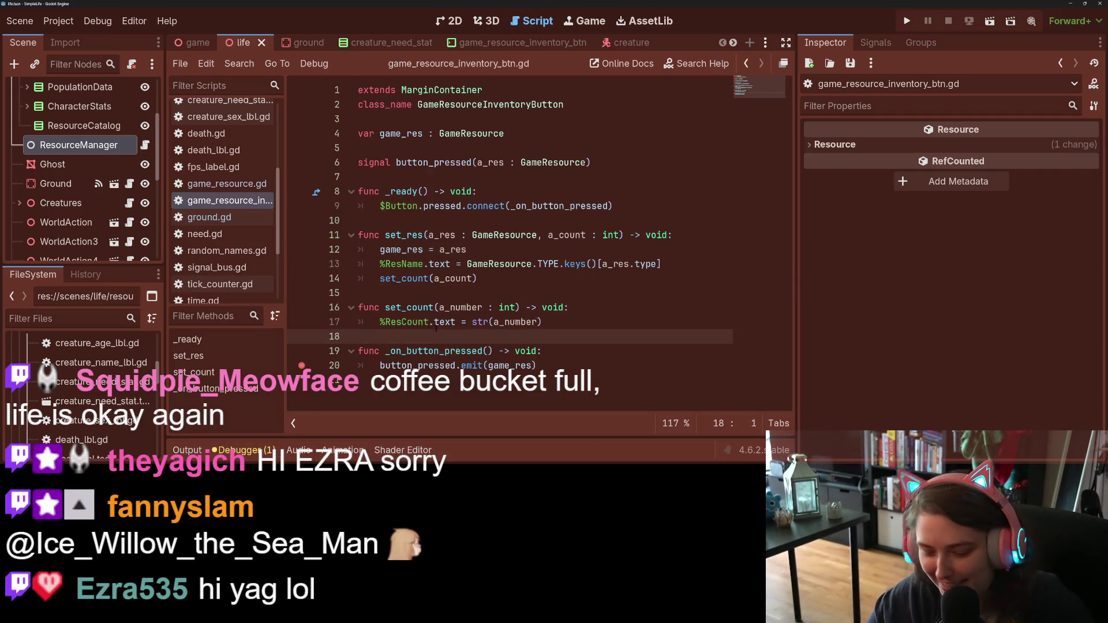
{"action": "key", "text": "ctrl+s"}
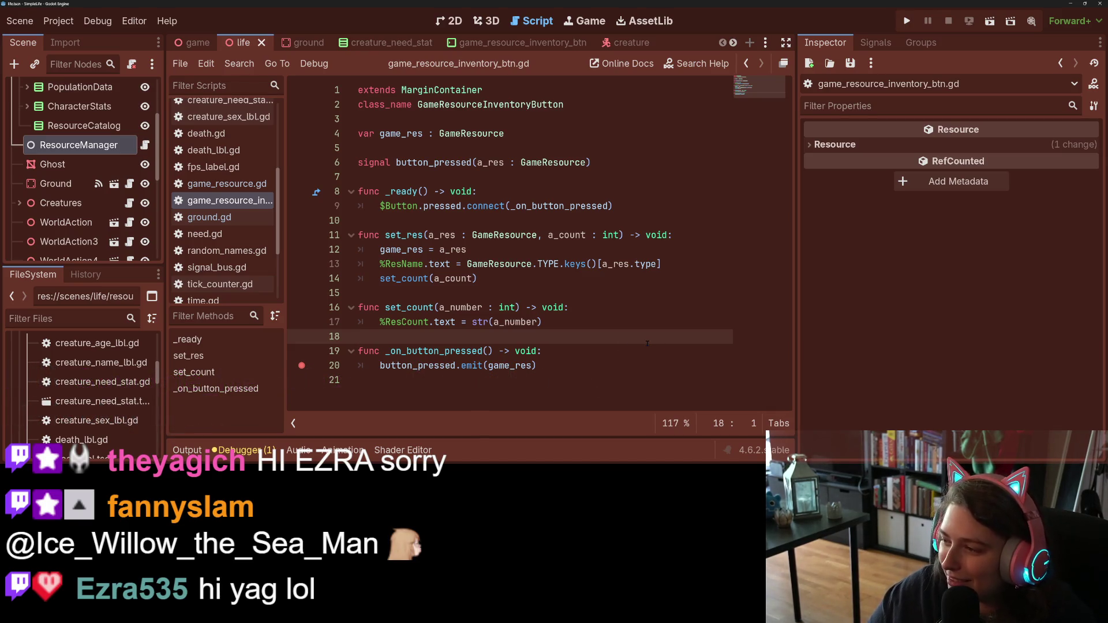
Step: Launch the game and toggle the speed between 4.0 and 1.0 twice, ending at 1.0
{"action": "left_click", "coordinate": [907, 21]}
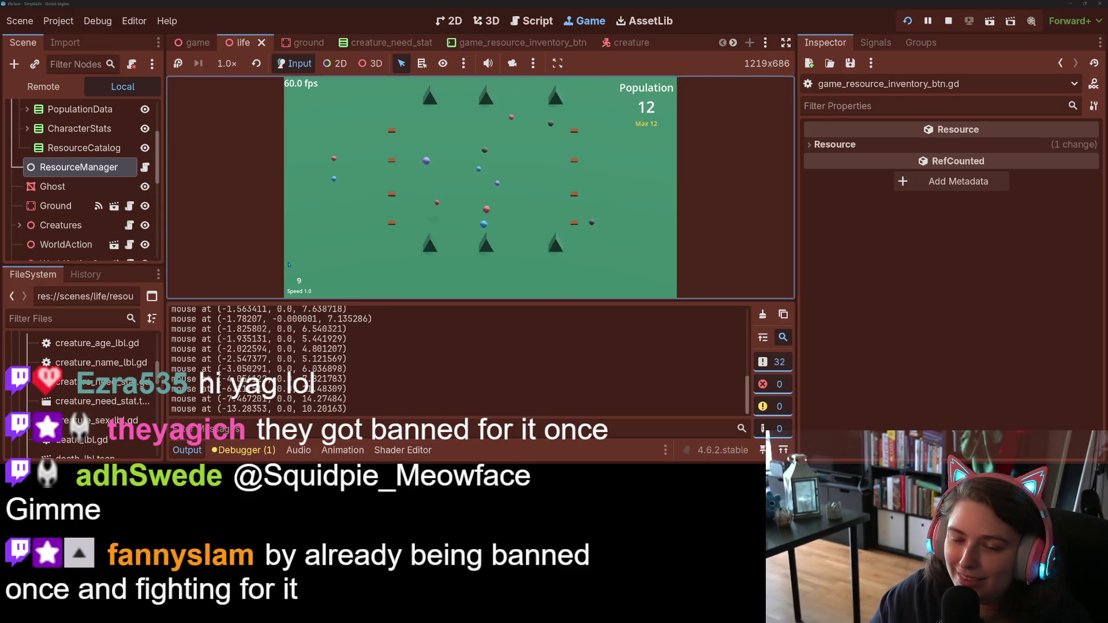
{"action": "key", "text": "4"}
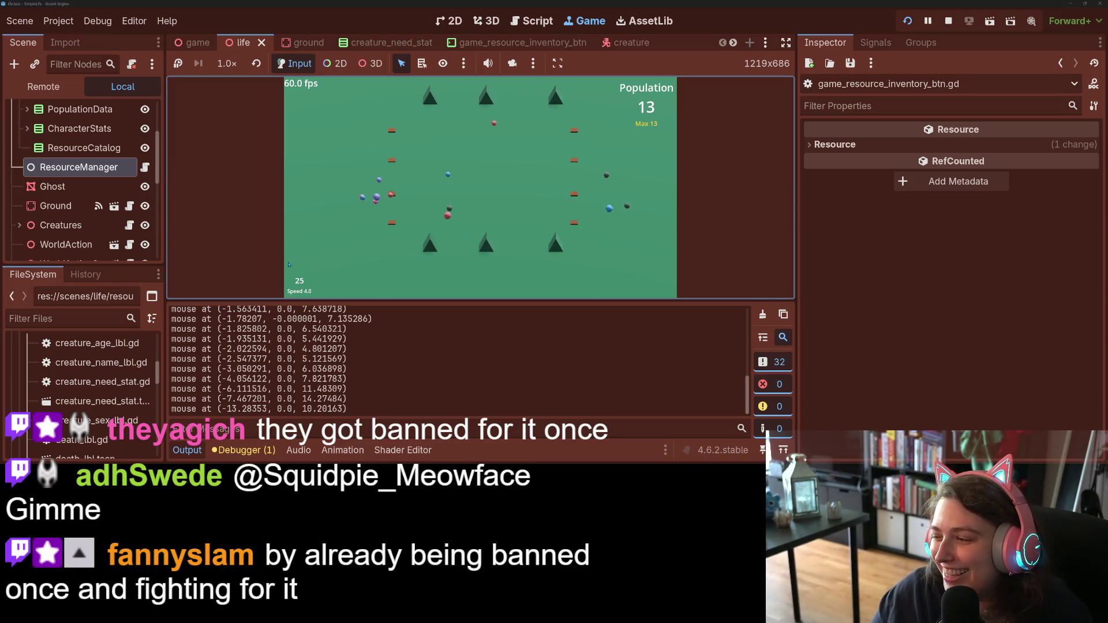
{"action": "key", "text": "1"}
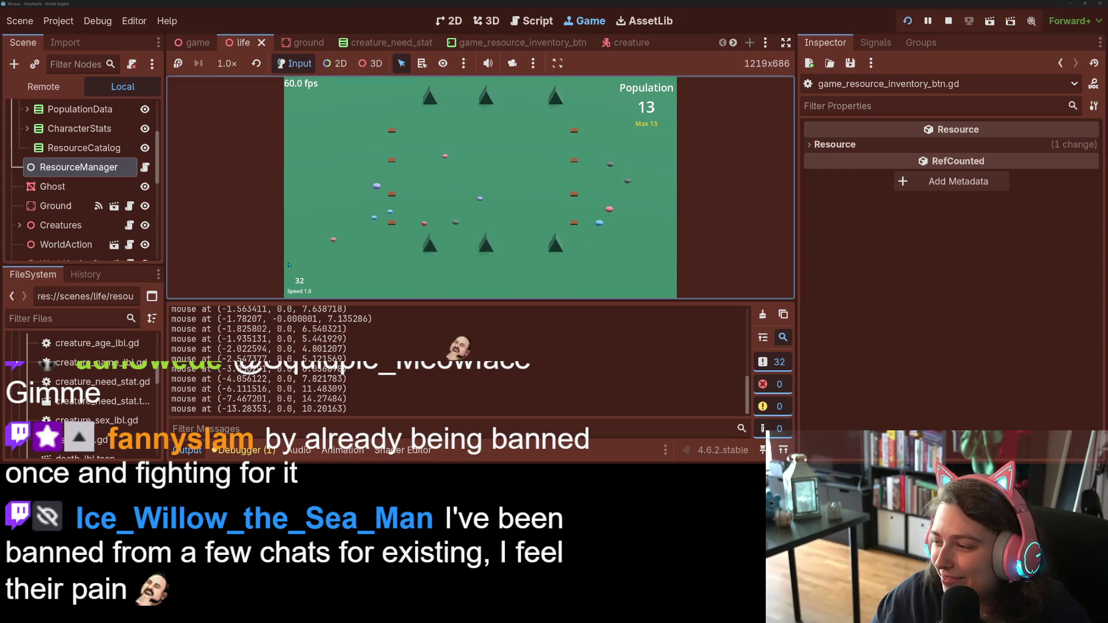
{"action": "key", "text": "4"}
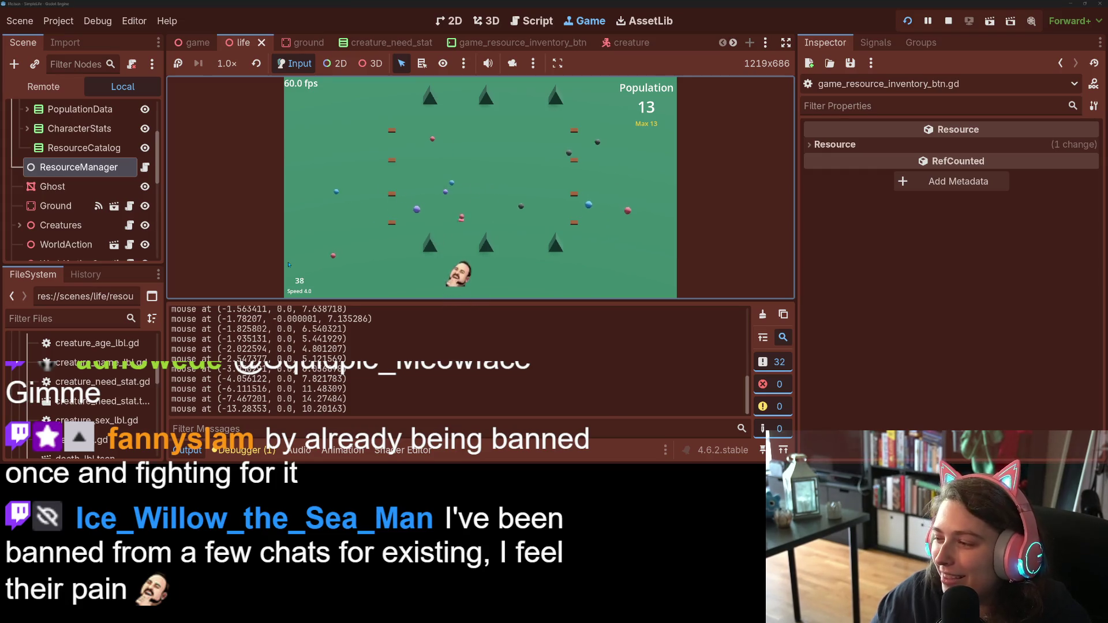
{"action": "key", "text": "1"}
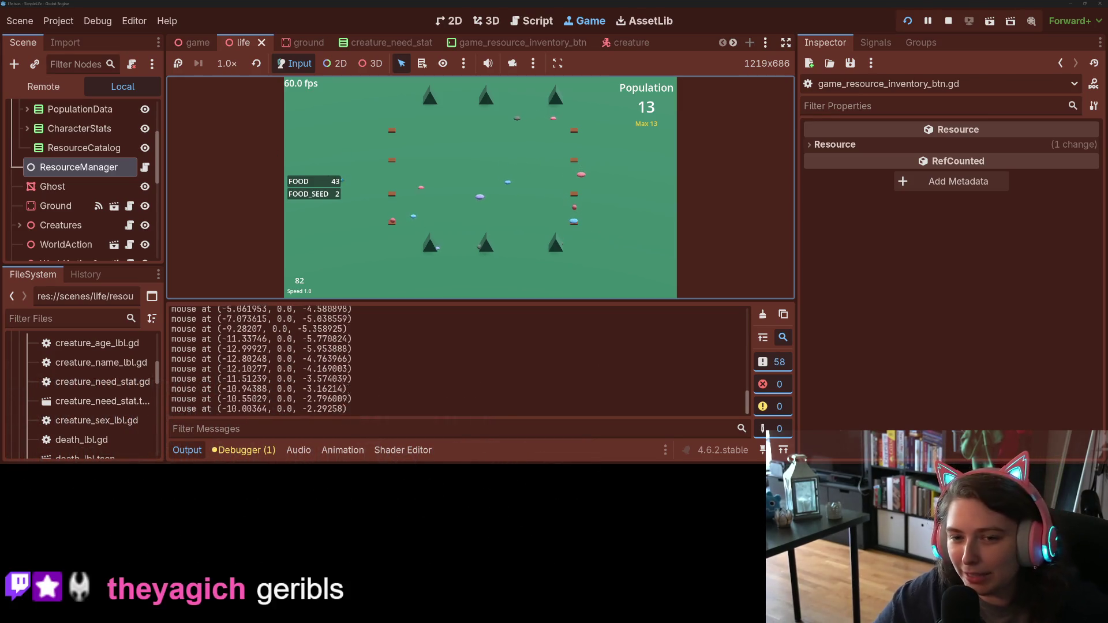
Step: Press FOOD, remove the line 20 and line 38 breakpoints, resuming each time, then place food on the ground
{"action": "left_click", "coordinate": [335, 183]}
{"action": "left_click", "coordinate": [303, 228]}
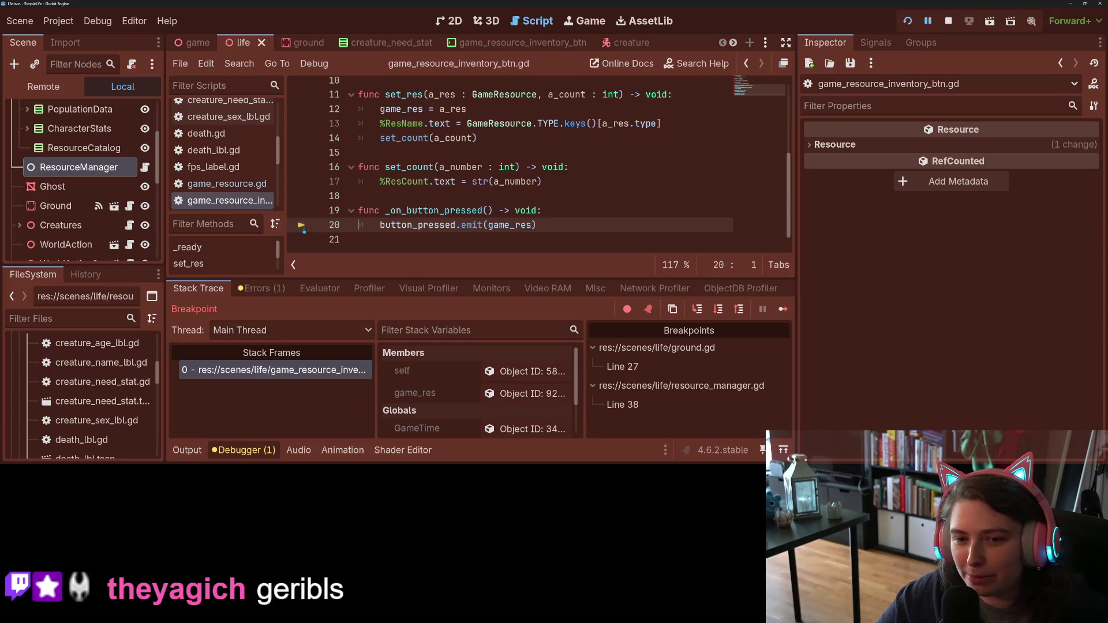
{"action": "left_click", "coordinate": [783, 309]}
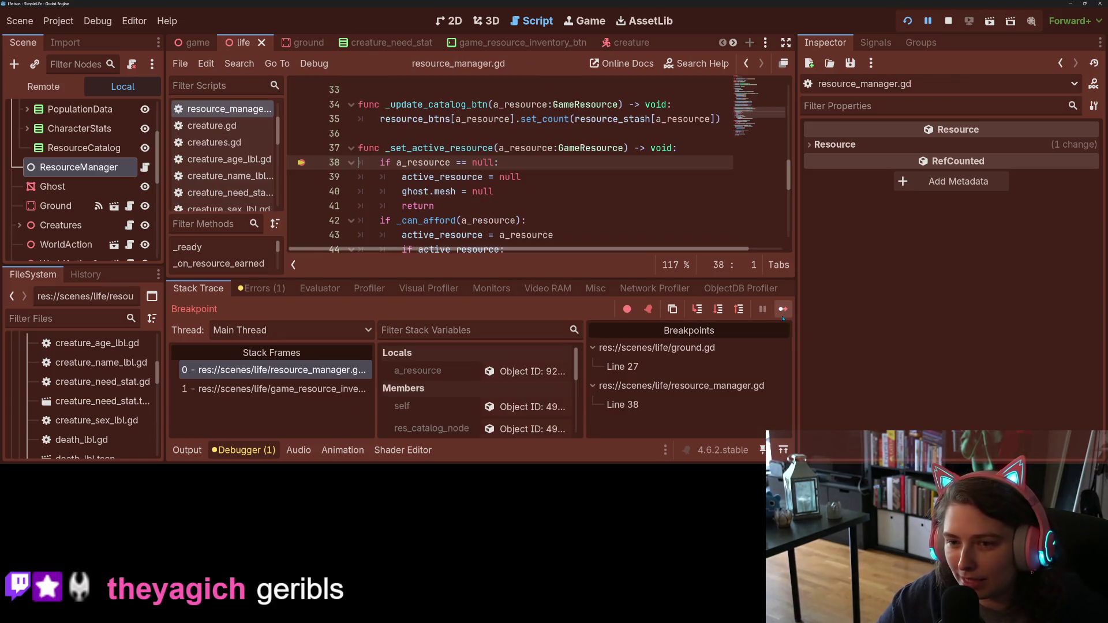
{"action": "left_click", "coordinate": [301, 164]}
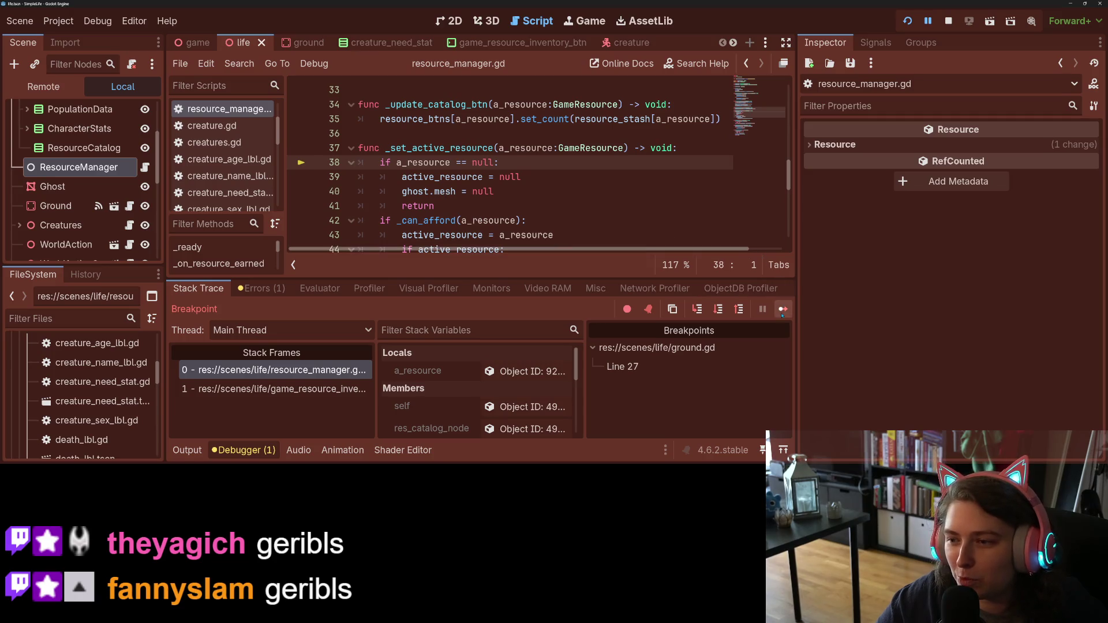
{"action": "left_click", "coordinate": [783, 309]}
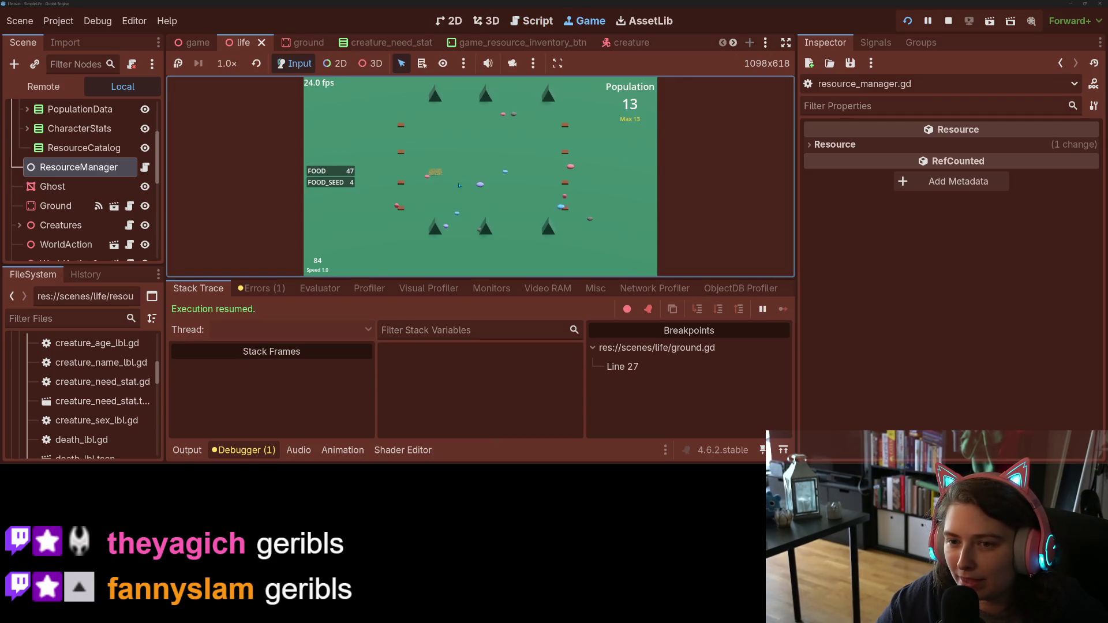
{"action": "left_click", "coordinate": [478, 171]}
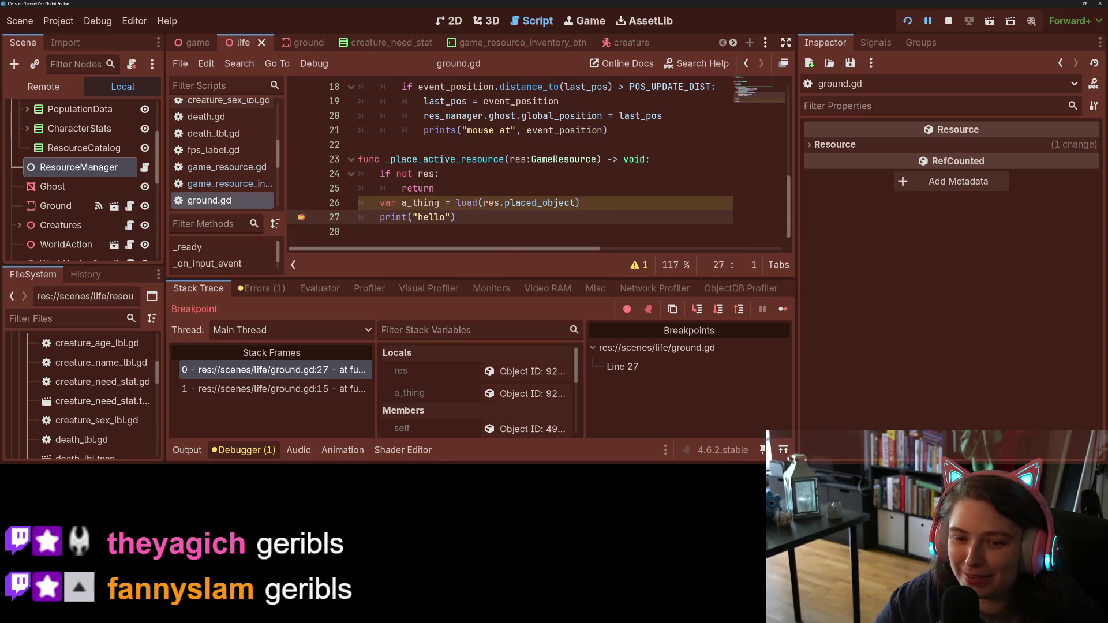
Step: Inspect a_thing in the debugger Locals and check its world_action.tscn Resource Path in the Inspector
{"action": "mouse_move", "coordinate": [436, 203]}
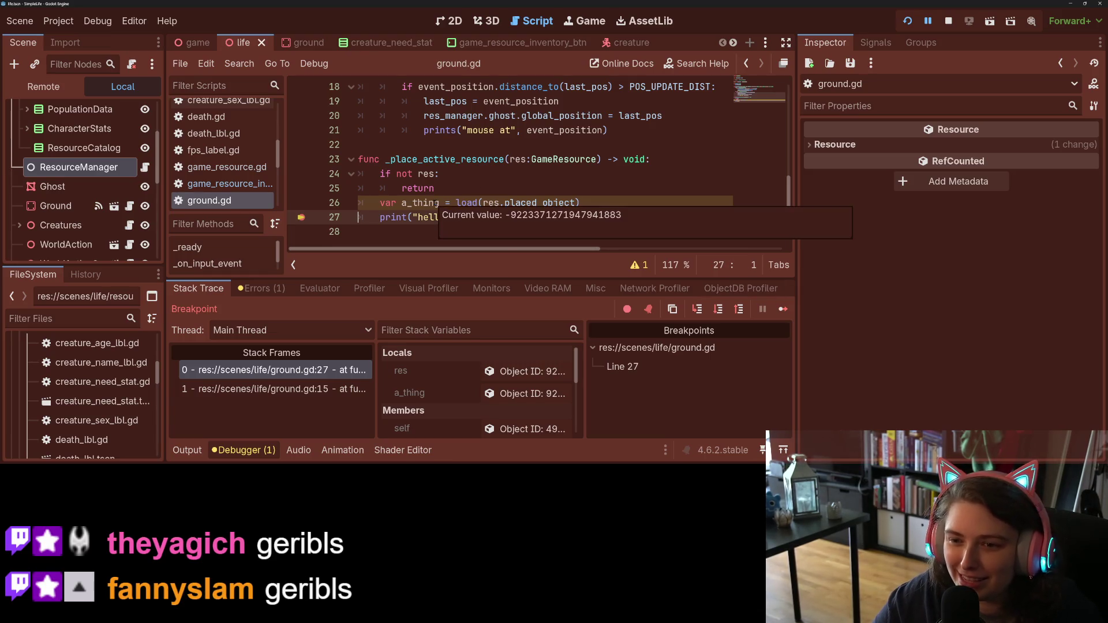
{"action": "left_click", "coordinate": [526, 394]}
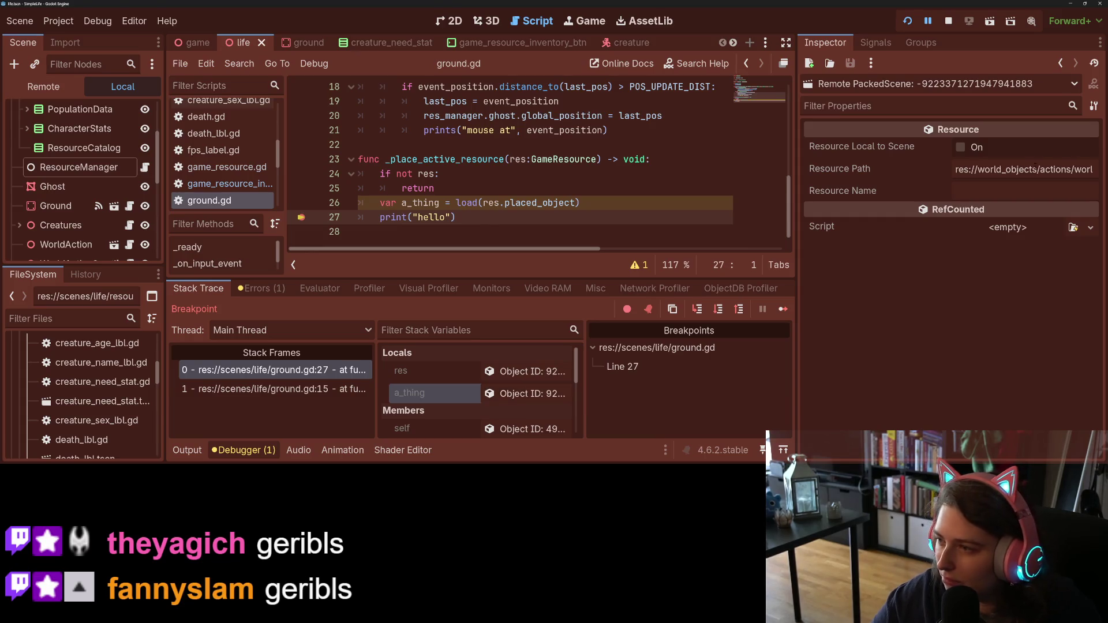
{"action": "left_click", "coordinate": [958, 169]}
{"action": "left_click", "coordinate": [1074, 169]}
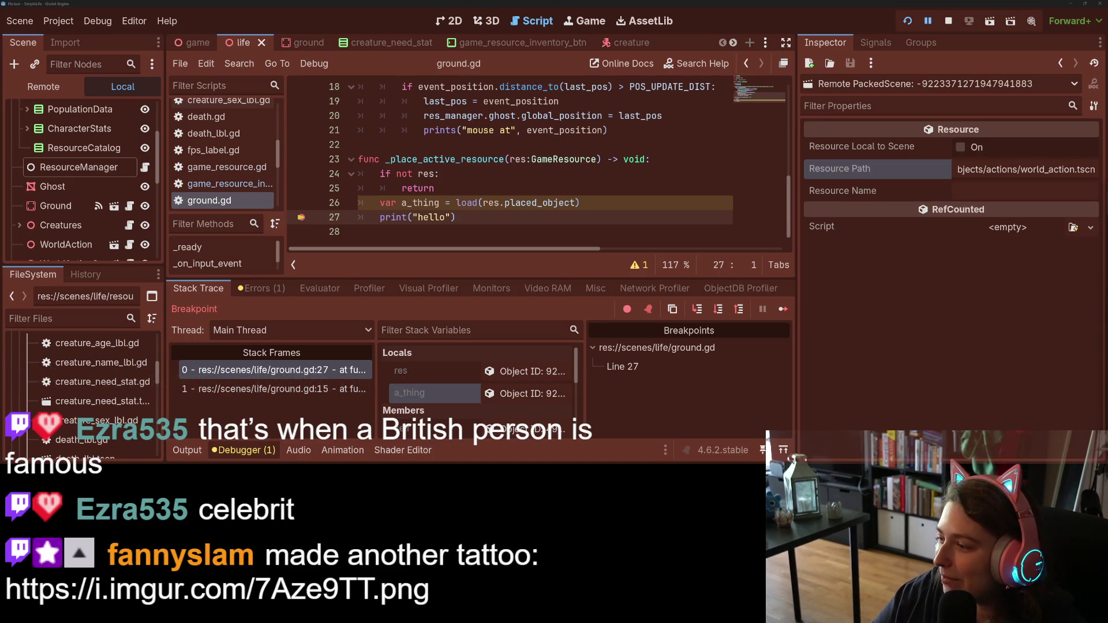
Step: Switch to the browser, view the Imgur face image with the pink cheek patch, and open its context menu
{"action": "key", "text": "alt+Tab"}
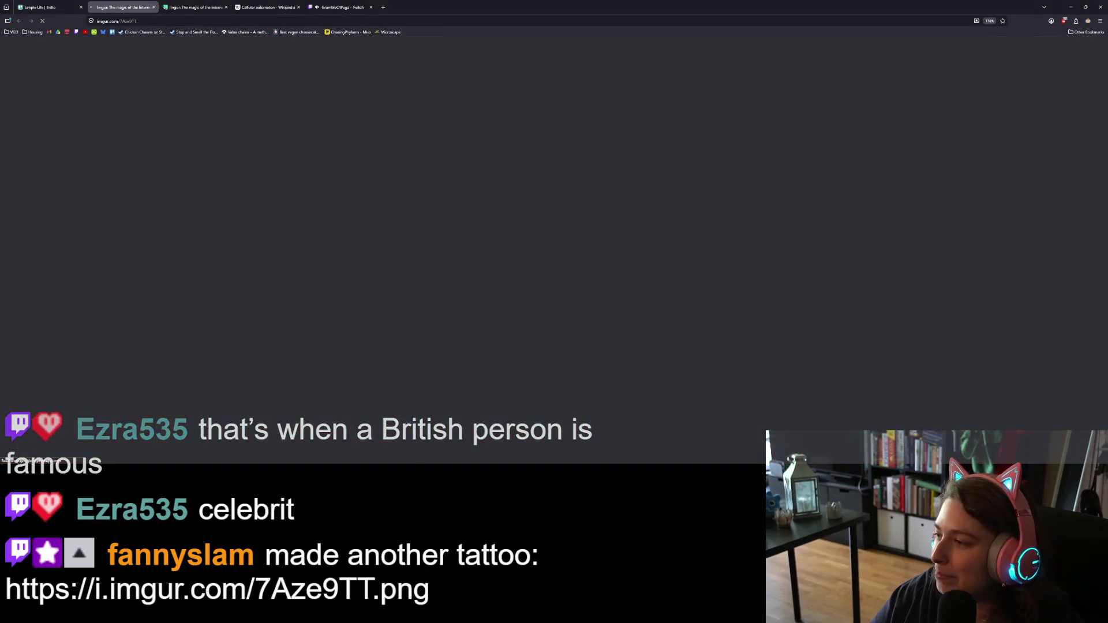
{"action": "scroll", "coordinate": [525, 381], "scroll_direction": "down", "scroll_amount": 1}
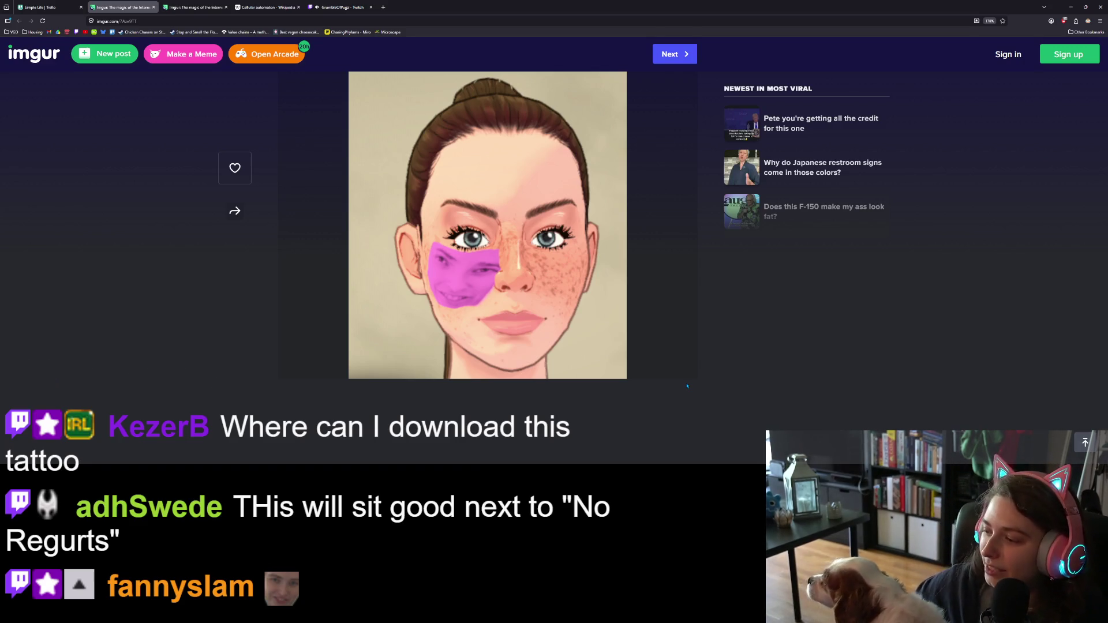
{"action": "right_click", "coordinate": [574, 274]}
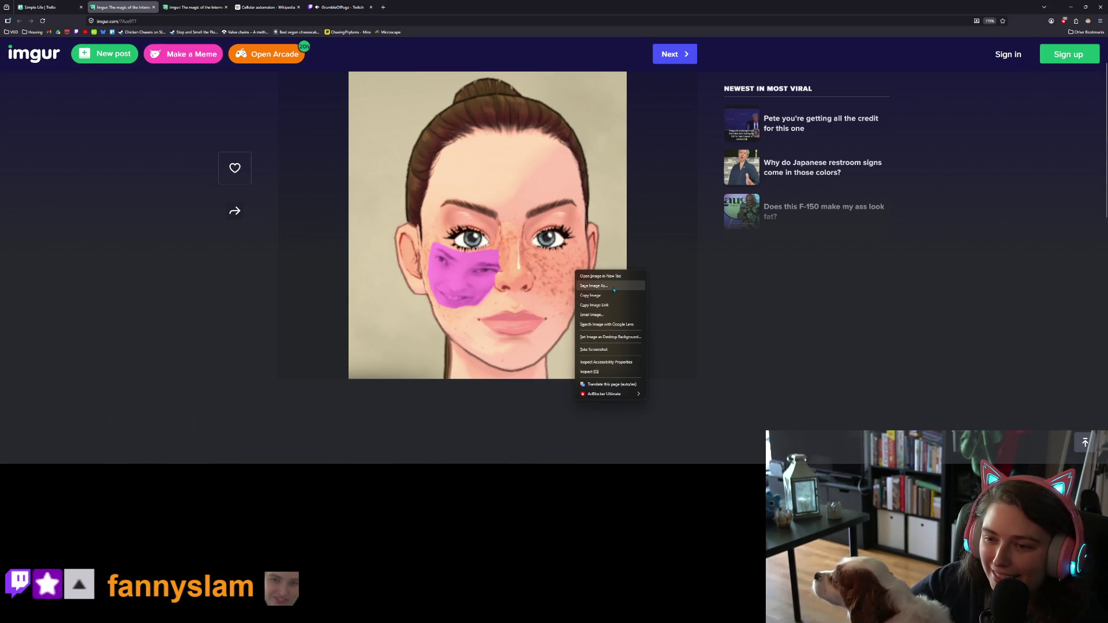
Step: Save the freckled face image as a PNG in Pictures > Saved Pictures
{"action": "left_click", "coordinate": [598, 286]}
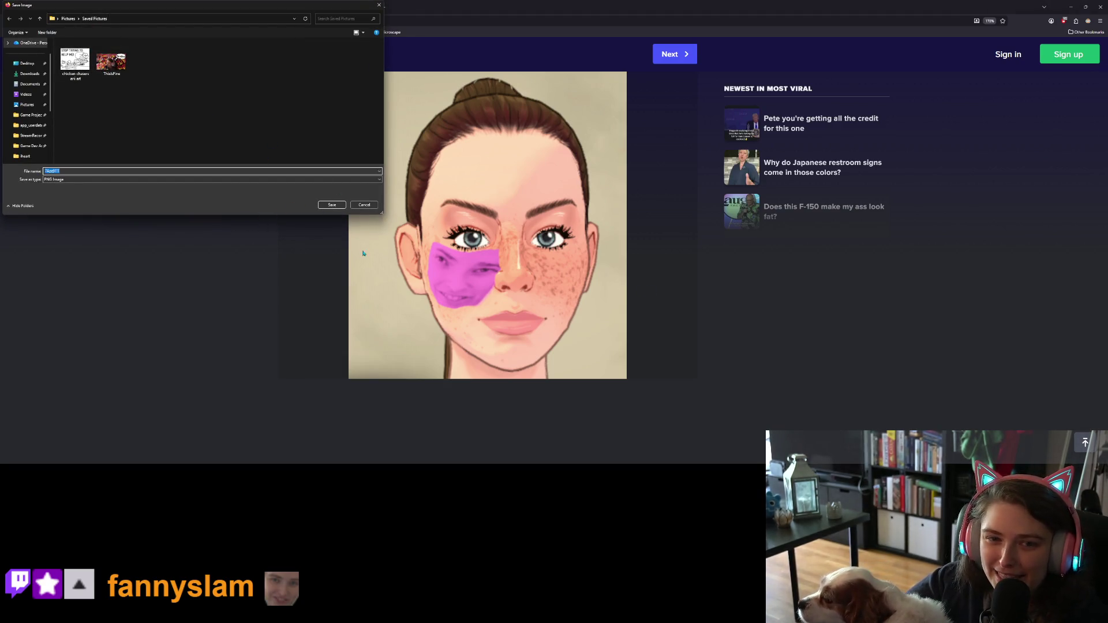
{"action": "left_click", "coordinate": [332, 205]}
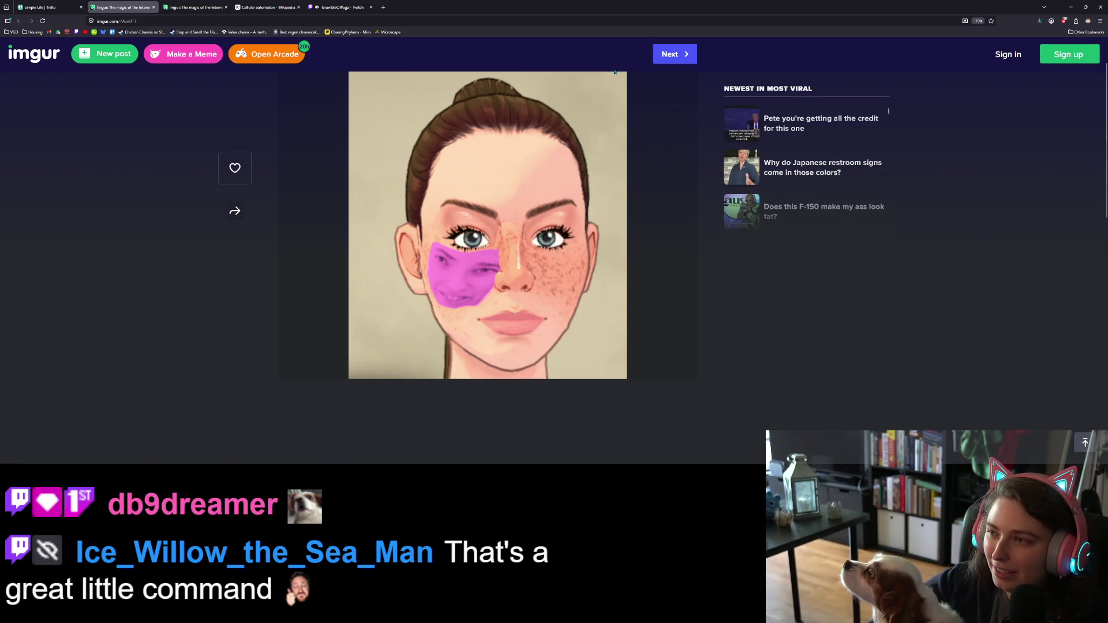
Step: Minimize the browser and drag the M.A.S.H. Game window over the paused Godot script editor
{"action": "left_click", "coordinate": [64, 6]}
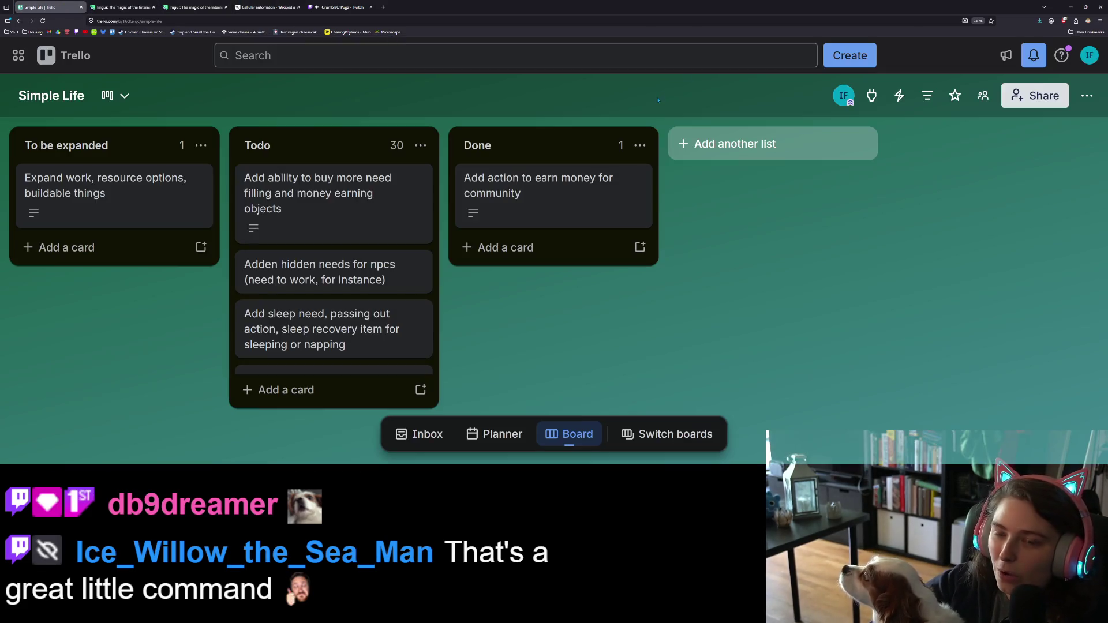
{"action": "left_click", "coordinate": [1070, 6]}
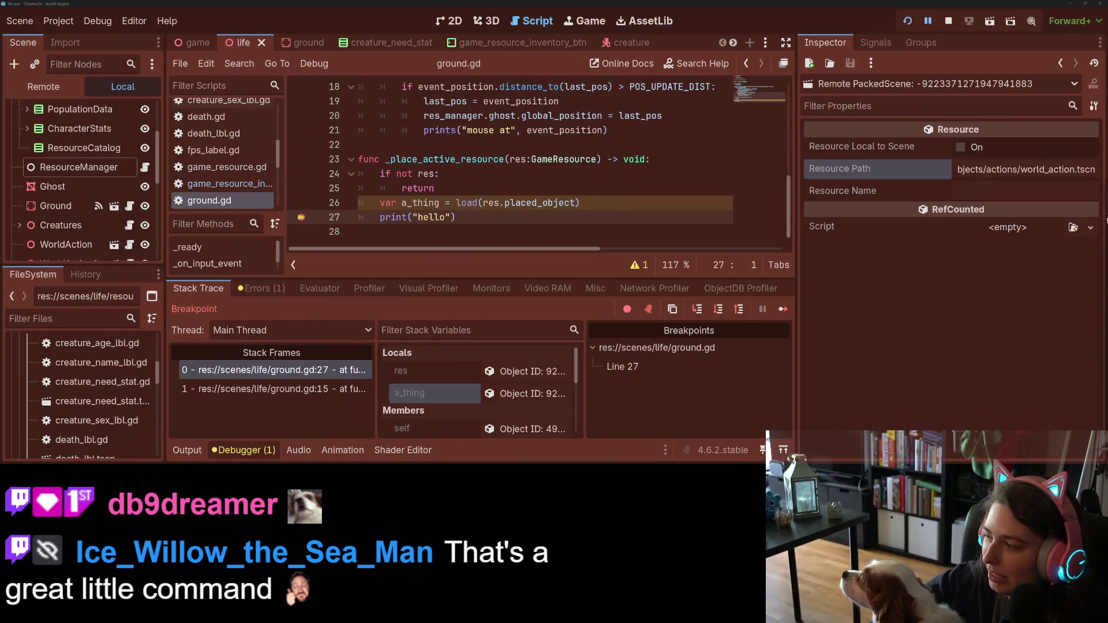
{"action": "mouse_move", "coordinate": [1106, 221]}
{"action": "left_mouse_down"}
{"action": "mouse_move", "coordinate": [967, 110]}
{"action": "mouse_move", "coordinate": [668, 177]}
{"action": "left_mouse_up"}
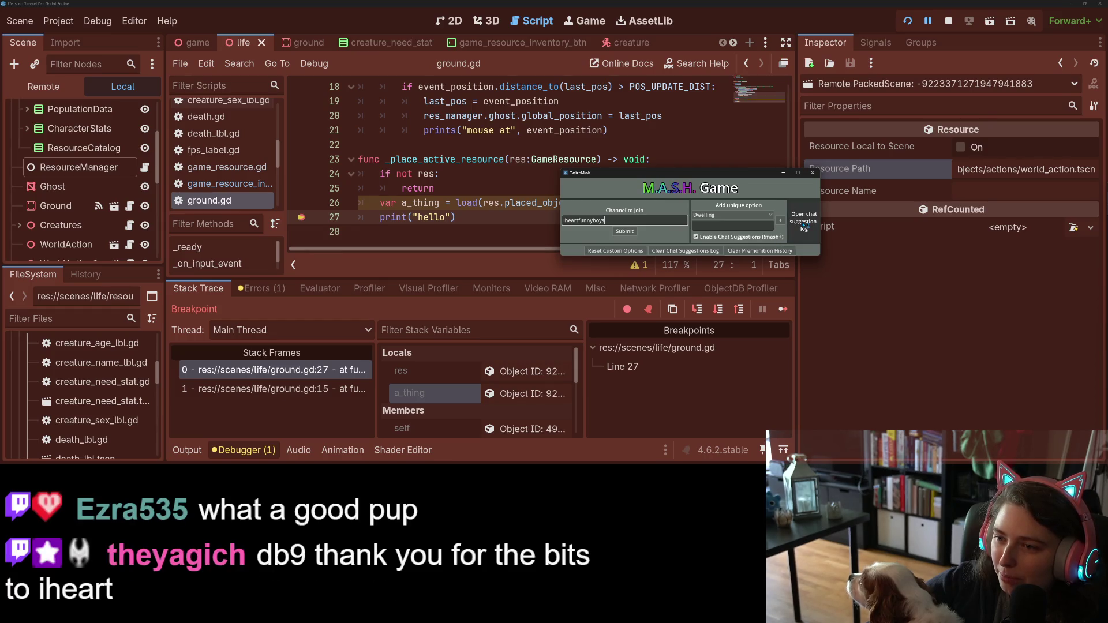
Step: Read the M.A.S.H. chat suggestions log in Notepad, close it, and minimize the M.A.S.H. window
{"action": "left_click", "coordinate": [804, 225]}
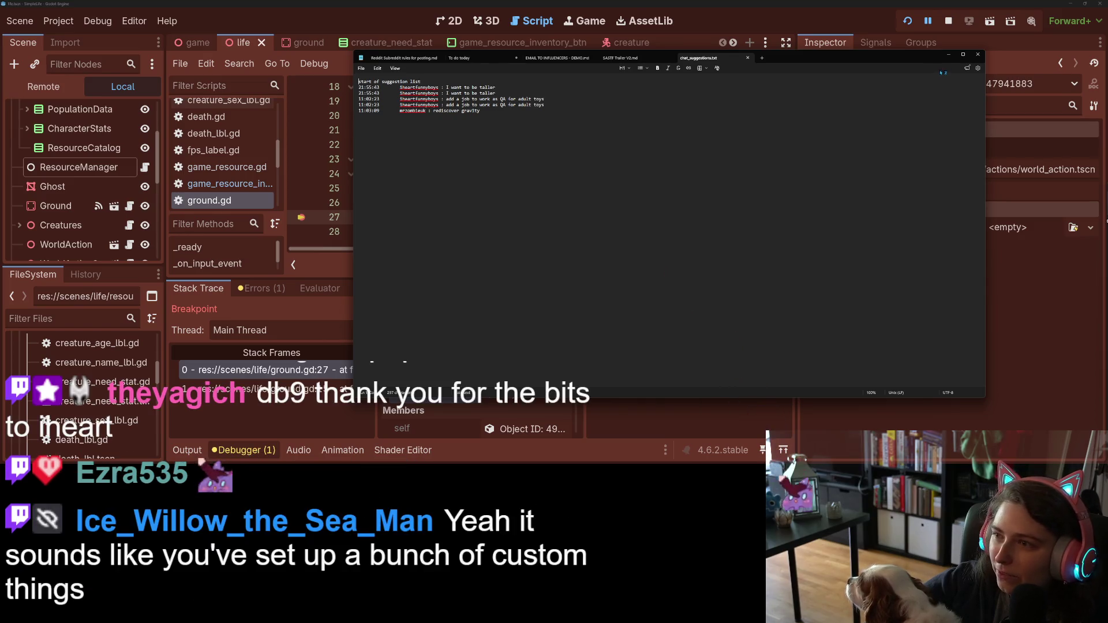
{"action": "key", "text": "alt+F4"}
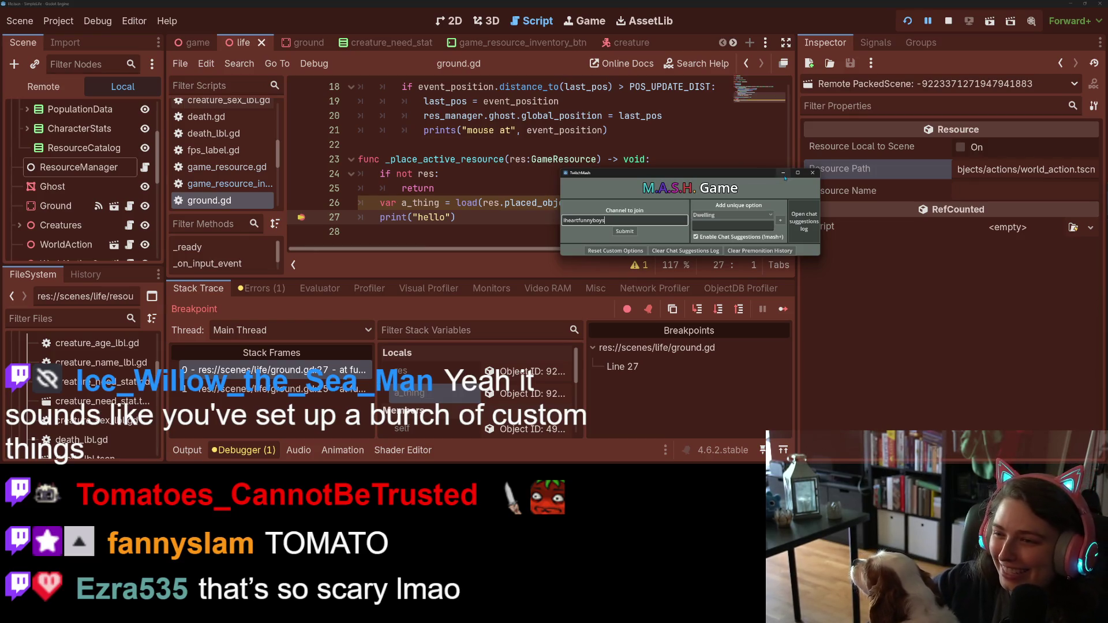
{"action": "left_click", "coordinate": [785, 176]}
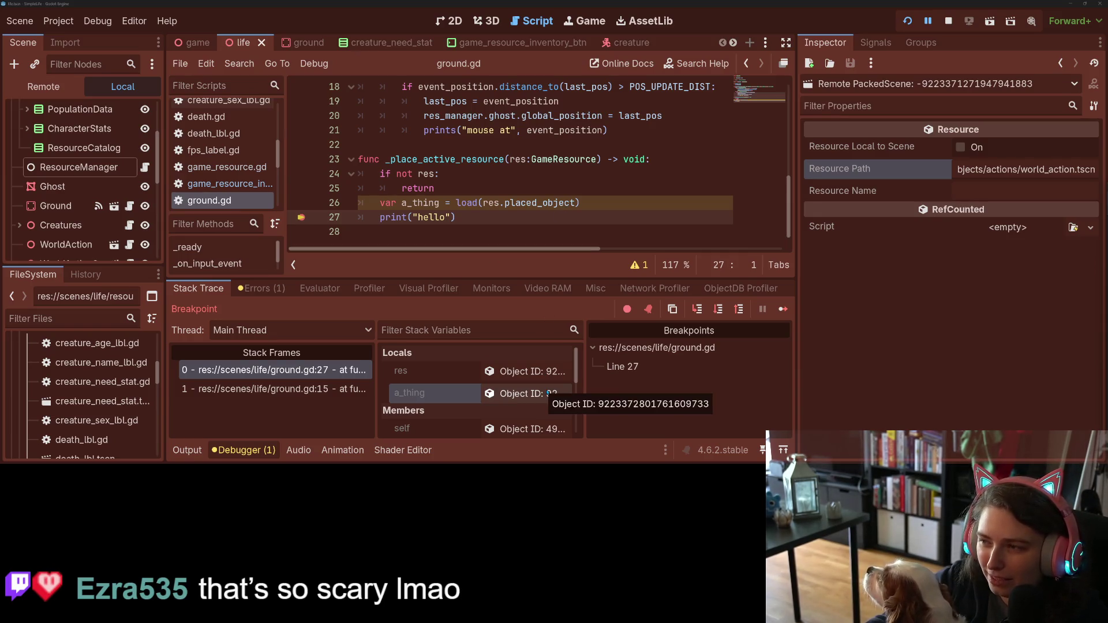
Step: Resume the game from the breakpoint and start a new line 28 below the print statement in ground.gd
{"action": "left_click", "coordinate": [783, 309]}
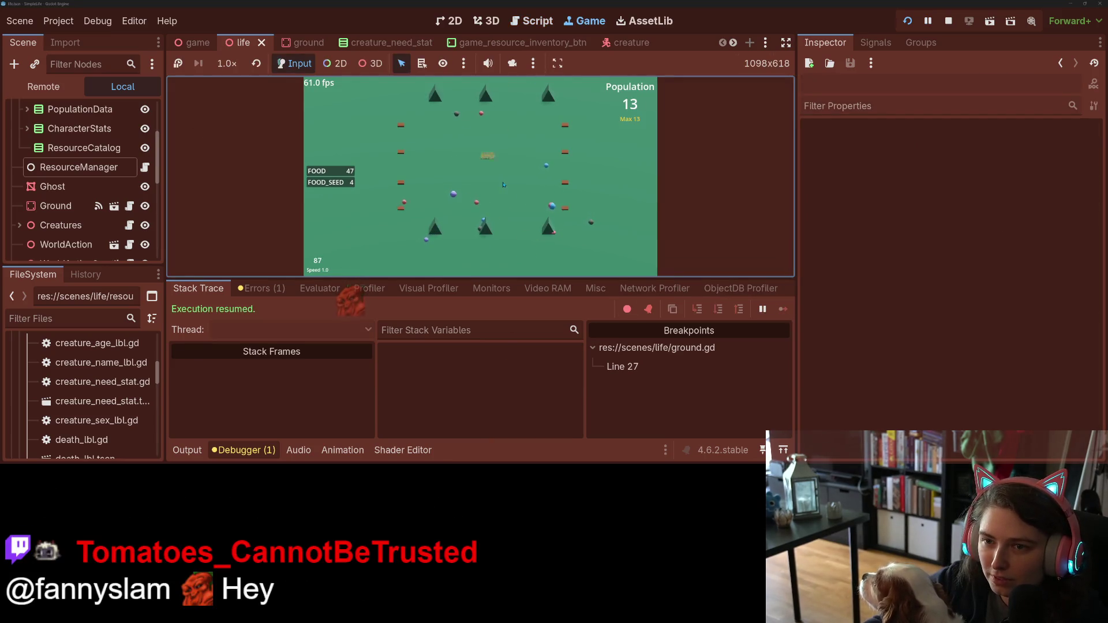
{"action": "left_click", "coordinate": [530, 23]}
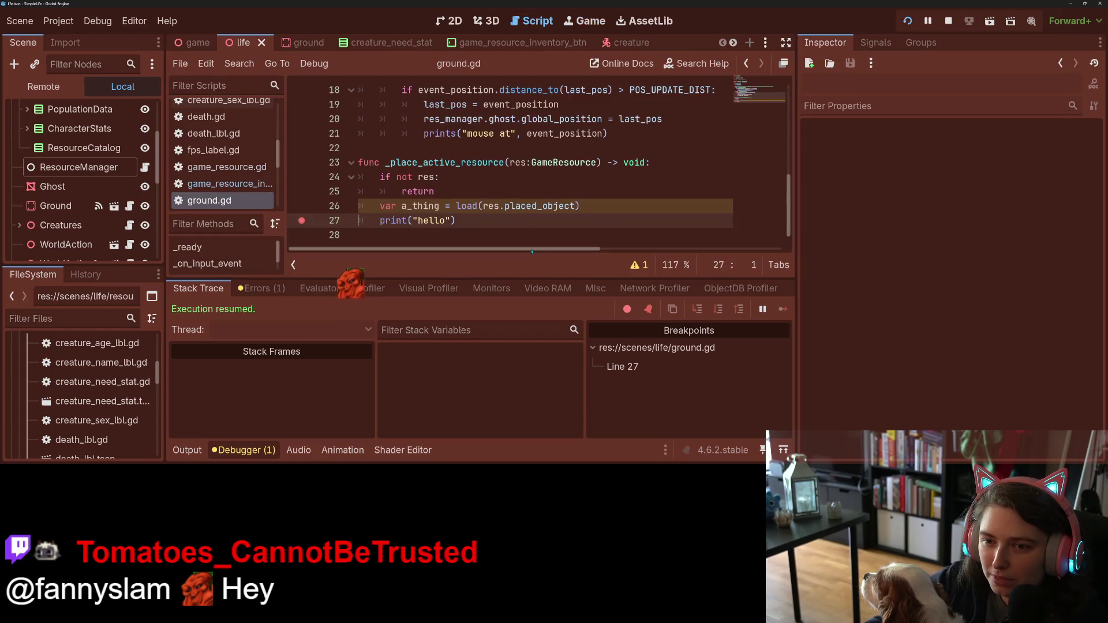
{"action": "left_click", "coordinate": [501, 225]}
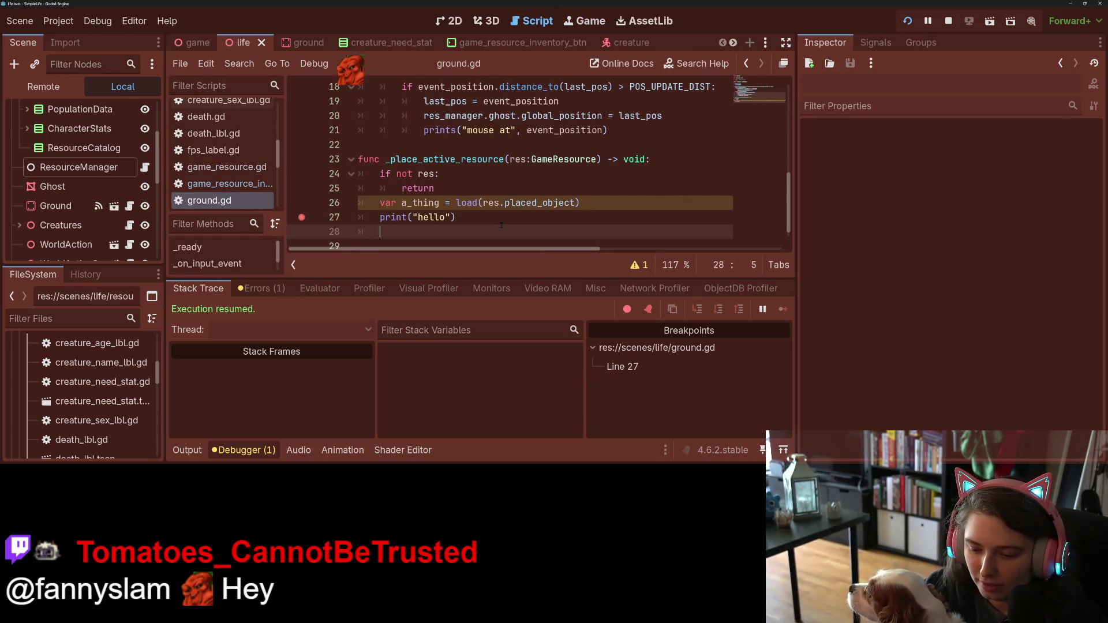
{"action": "key", "text": "Delete"}
{"action": "type", "text": "a"}
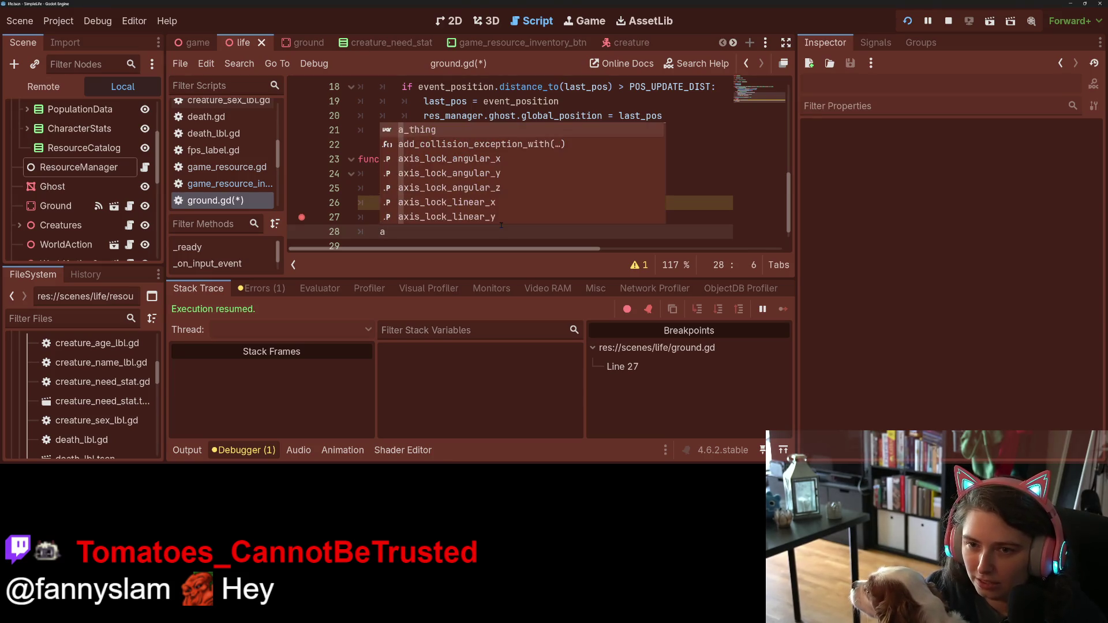
Step: Write add_child(a_thing) on line 28 using autocomplete and save ground.gd
{"action": "type", "text": "dd"}
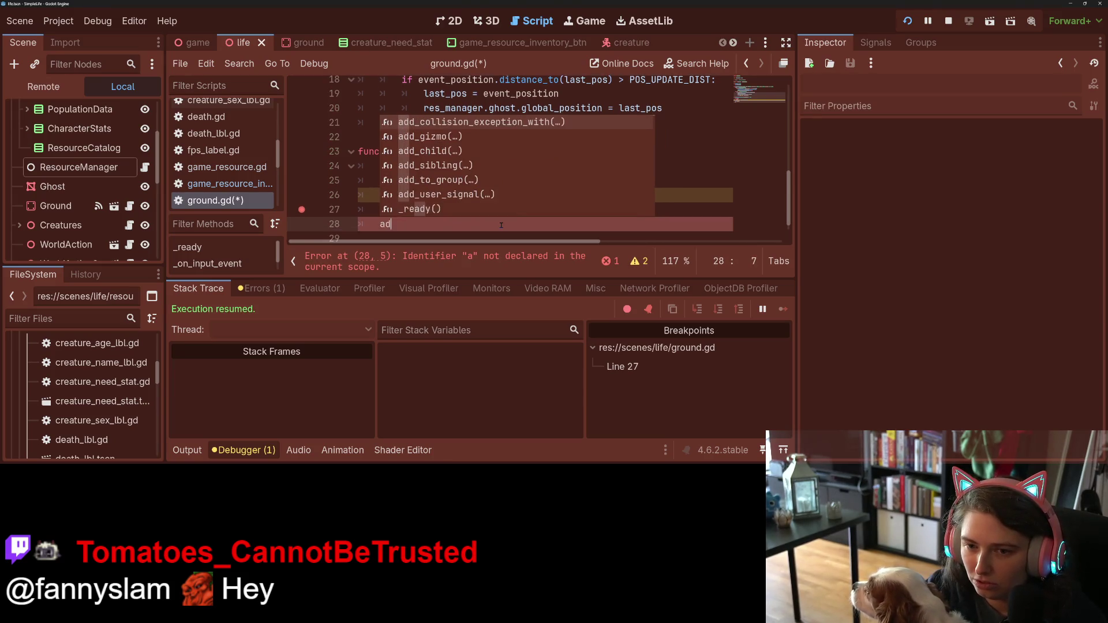
{"action": "key", "text": "BackSpace"}
{"action": "key", "text": "BackSpace"}
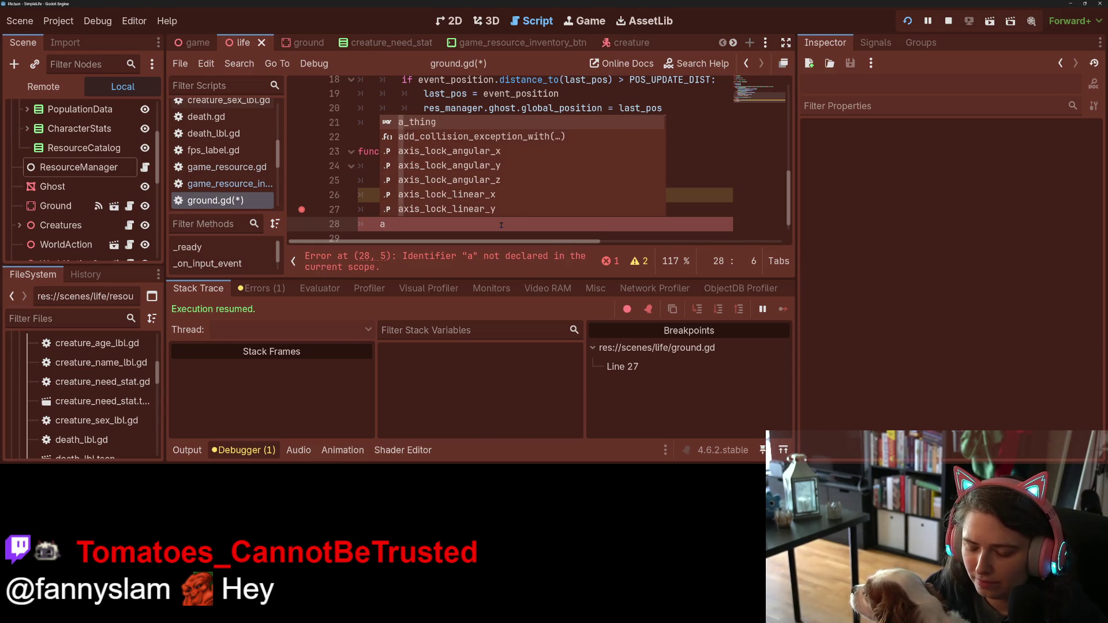
{"action": "type", "text": "dd"}
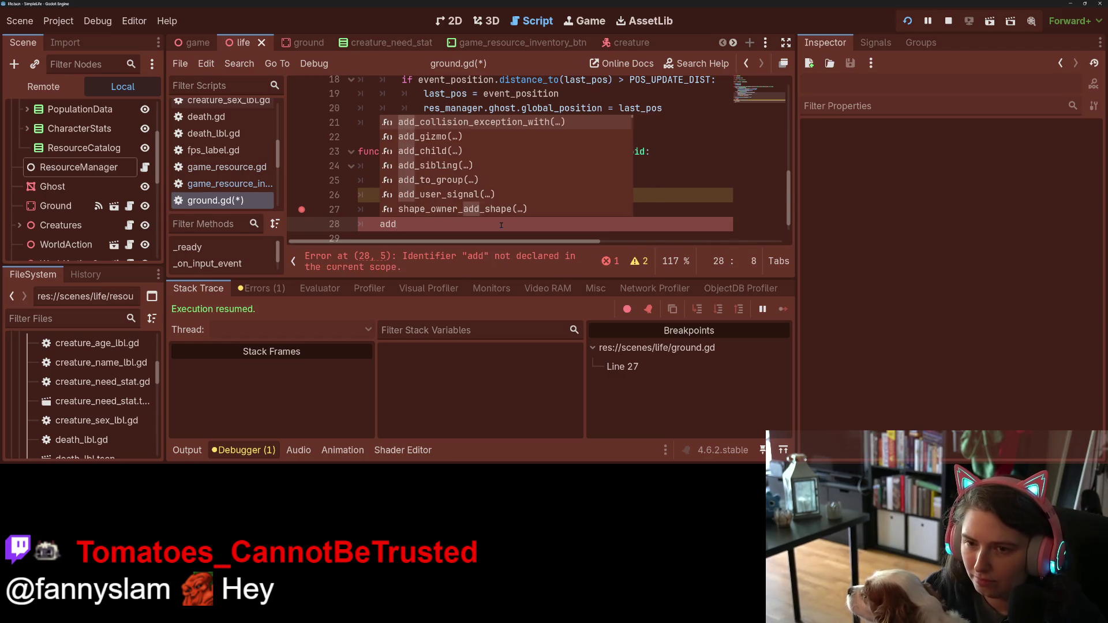
{"action": "type", "text": "_ch"}
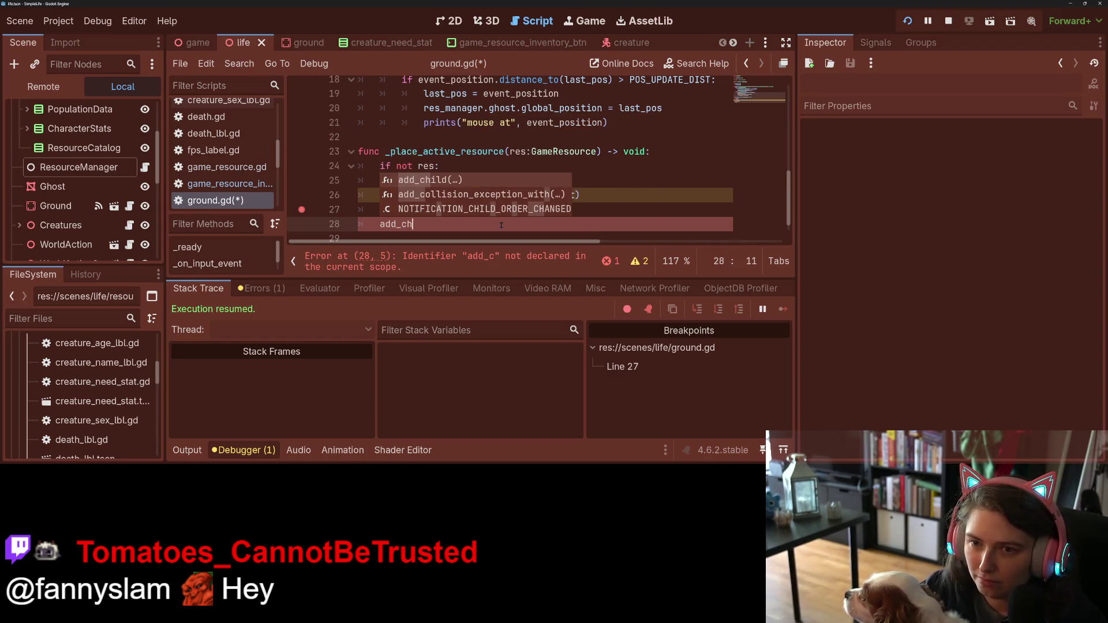
{"action": "key", "text": "Return"}
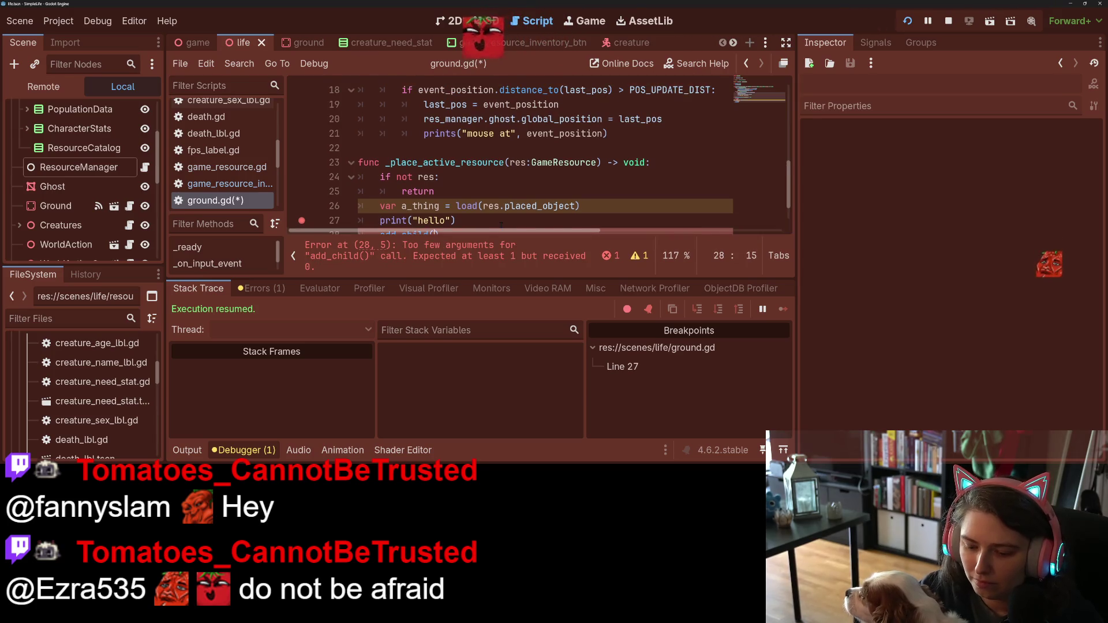
{"action": "scroll", "coordinate": [501, 225], "scroll_direction": "down", "scroll_amount": 1}
{"action": "type", "text": "a_"}
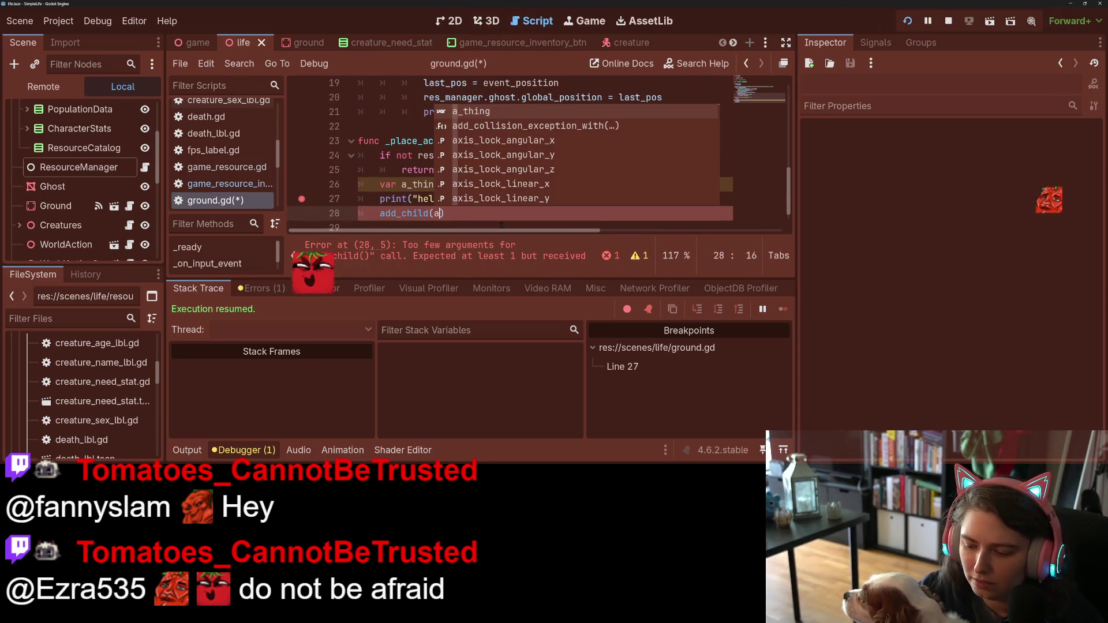
{"action": "key", "text": "Return"}
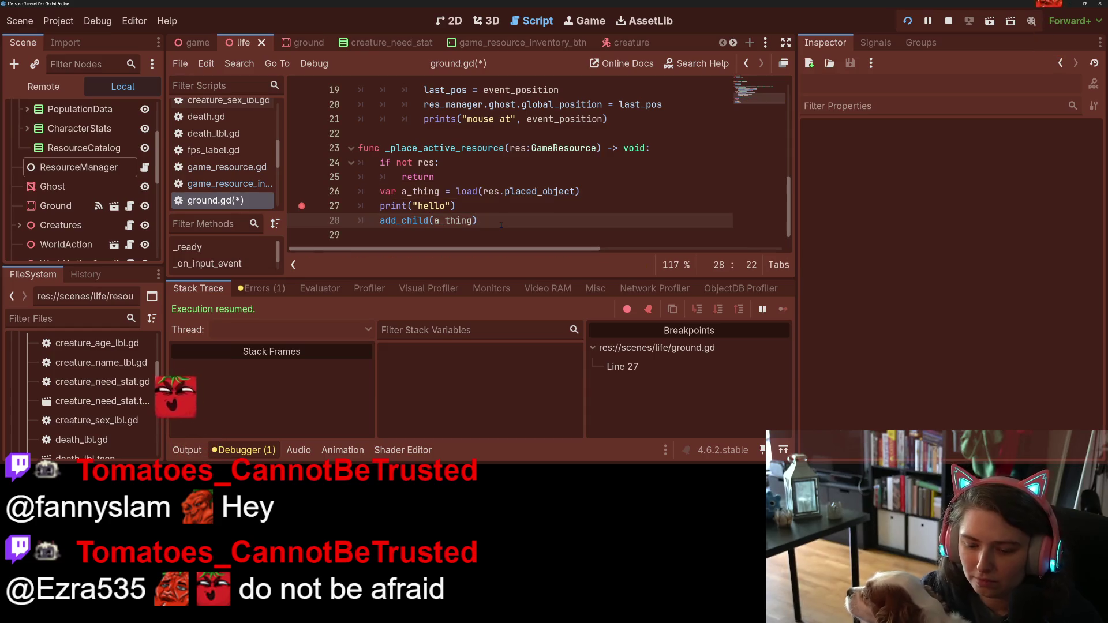
{"action": "key", "text": "ctrl+s"}
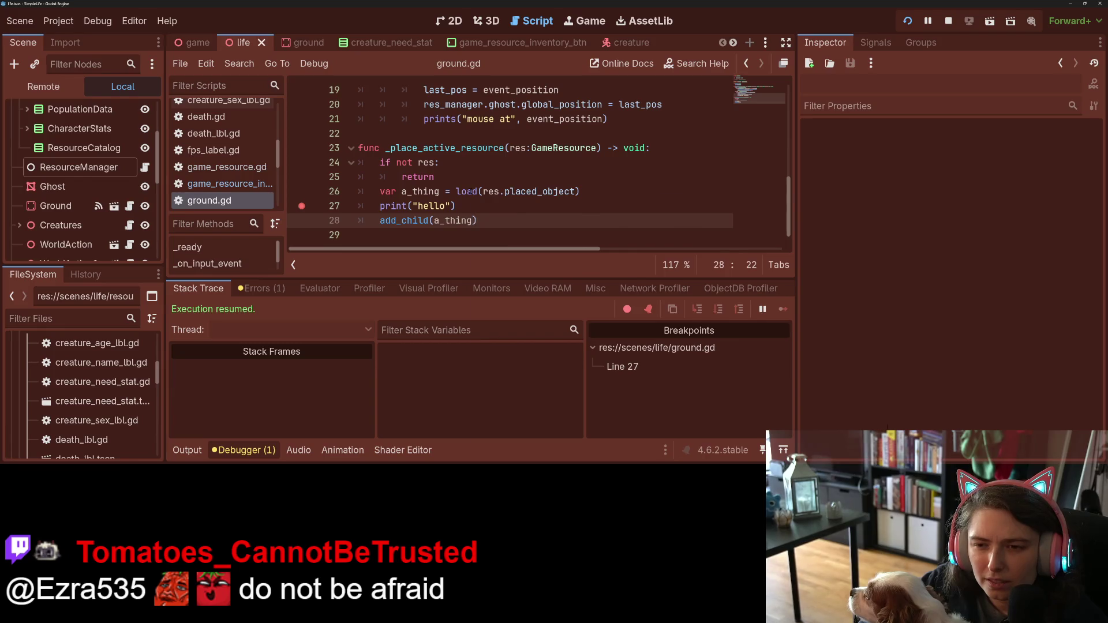
Step: Complete line 26 as load(res.placed_object).instance(), save, and remove the line 27 breakpoint
{"action": "mouse_move", "coordinate": [467, 191]}
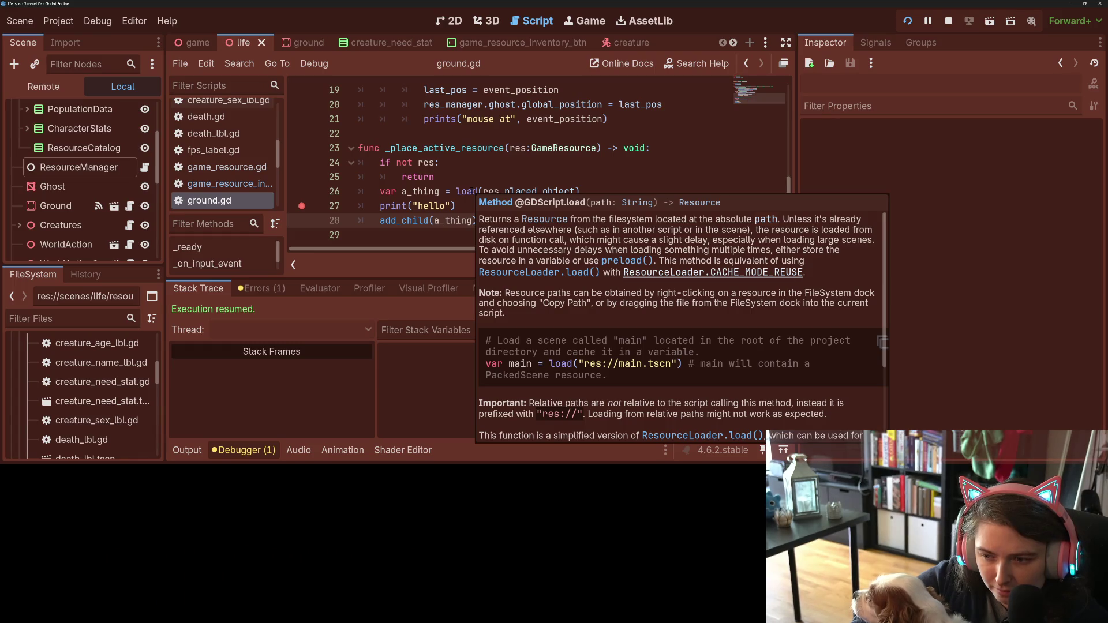
{"action": "left_click", "coordinate": [596, 190]}
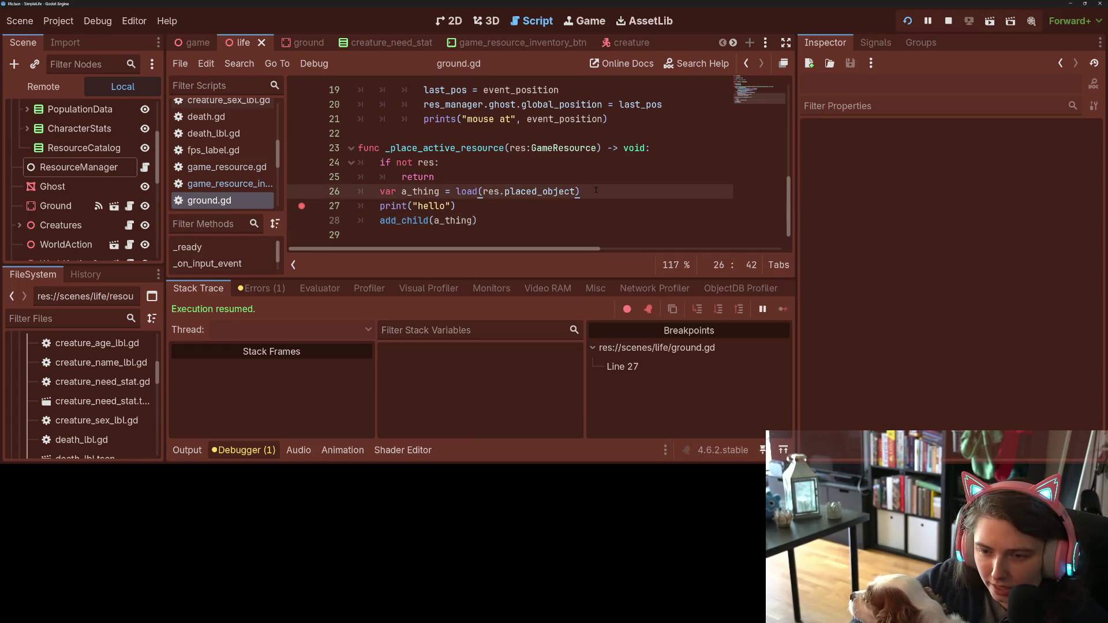
{"action": "type", "text": ".i"}
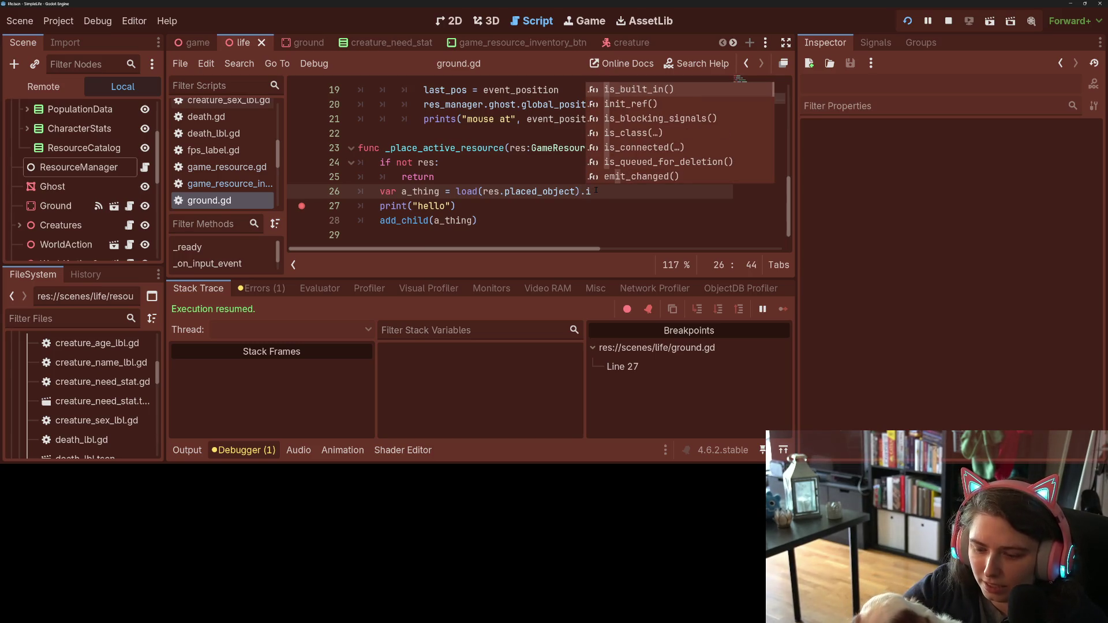
{"action": "type", "text": "n"}
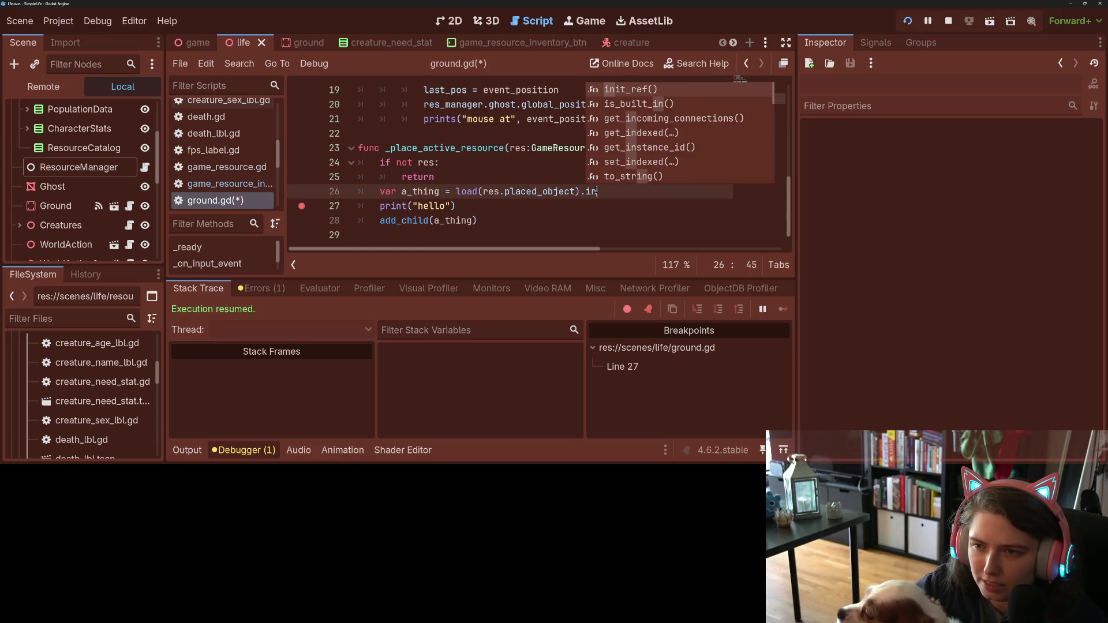
{"action": "type", "text": "st"}
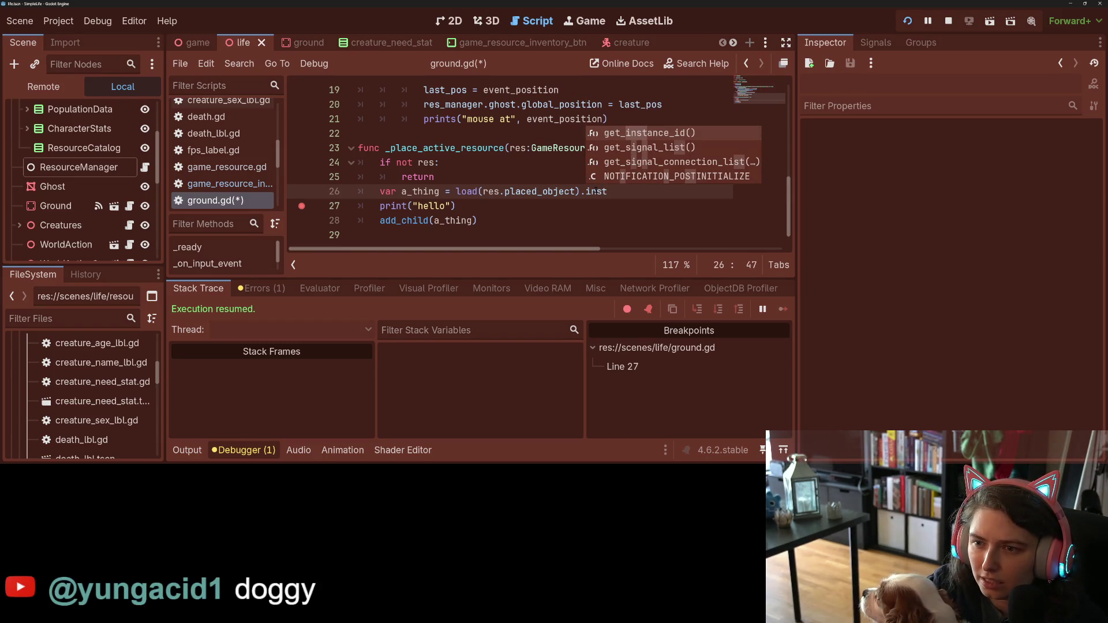
{"action": "type", "text": "ance"}
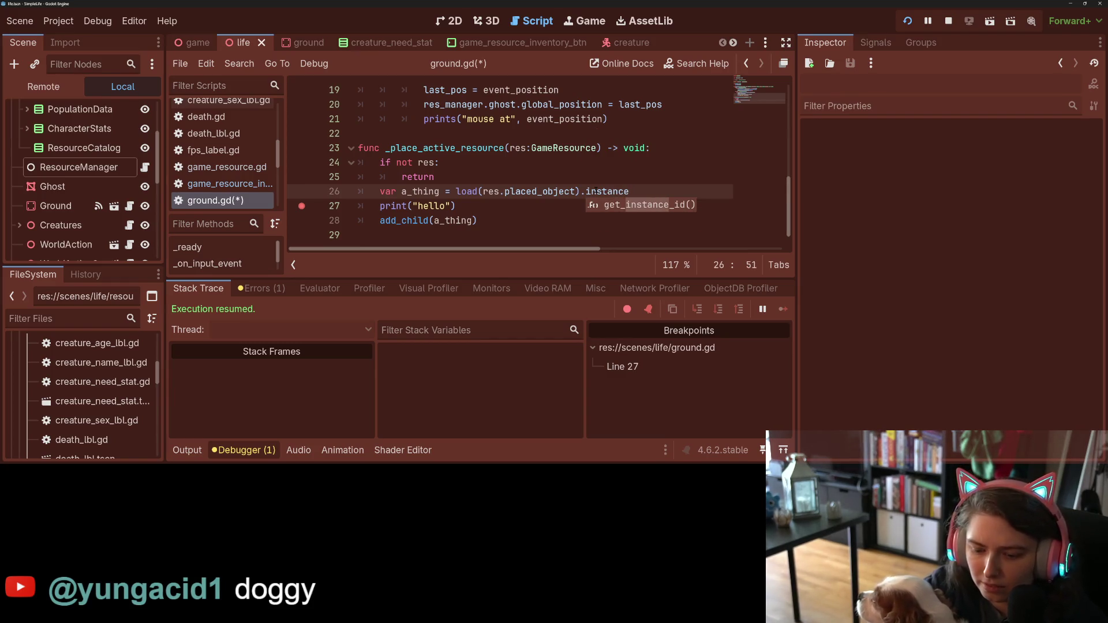
{"action": "type", "text": "()"}
{"action": "key", "text": "ctrl+s"}
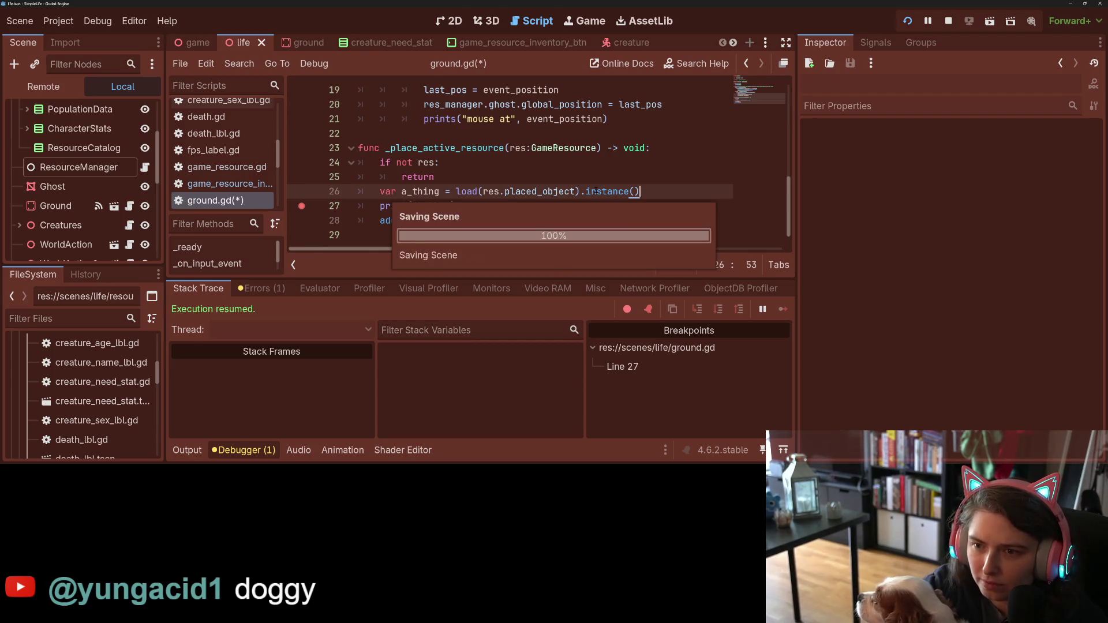
{"action": "left_click", "coordinate": [302, 206]}
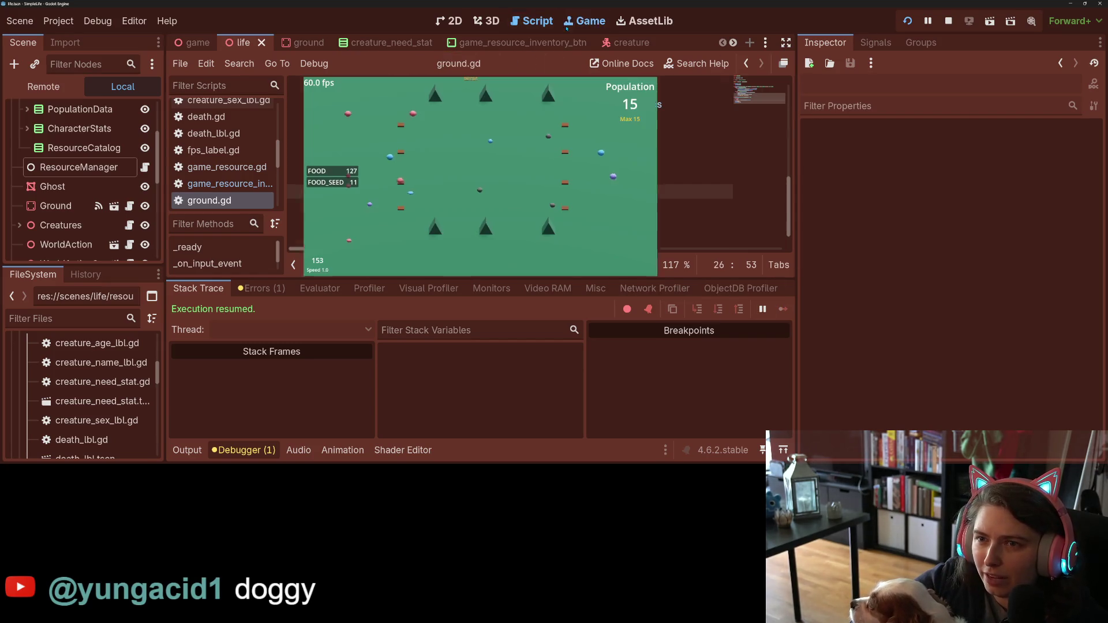
Step: Place an object on the ground in the running game, then stop it after the 'instance' error
{"action": "left_click", "coordinate": [502, 171]}
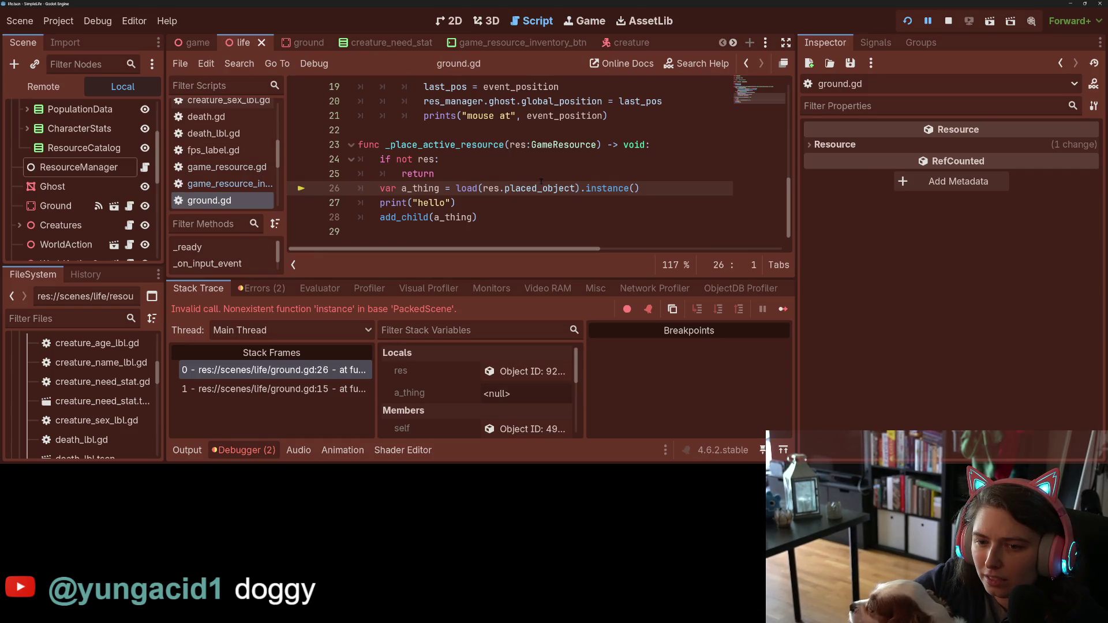
{"action": "left_click", "coordinate": [949, 21]}
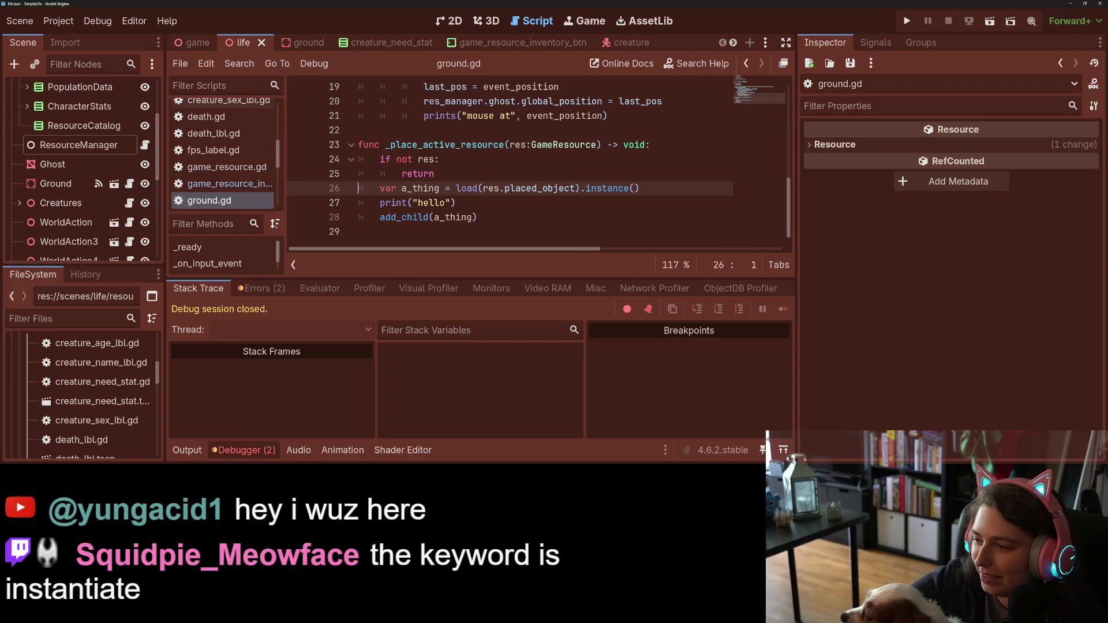
Step: Change line 26 to call .instantiate() and save ground.gd
{"action": "double_click", "coordinate": [598, 188]}
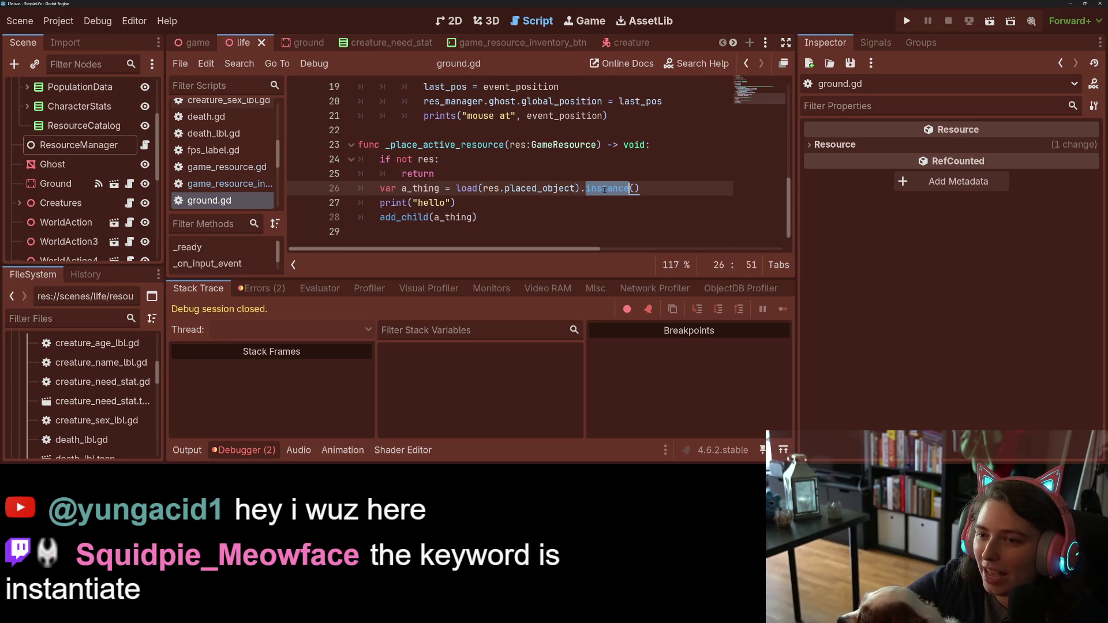
{"action": "left_click_drag", "start_coordinate": [607, 188], "coordinate": [663, 190]}
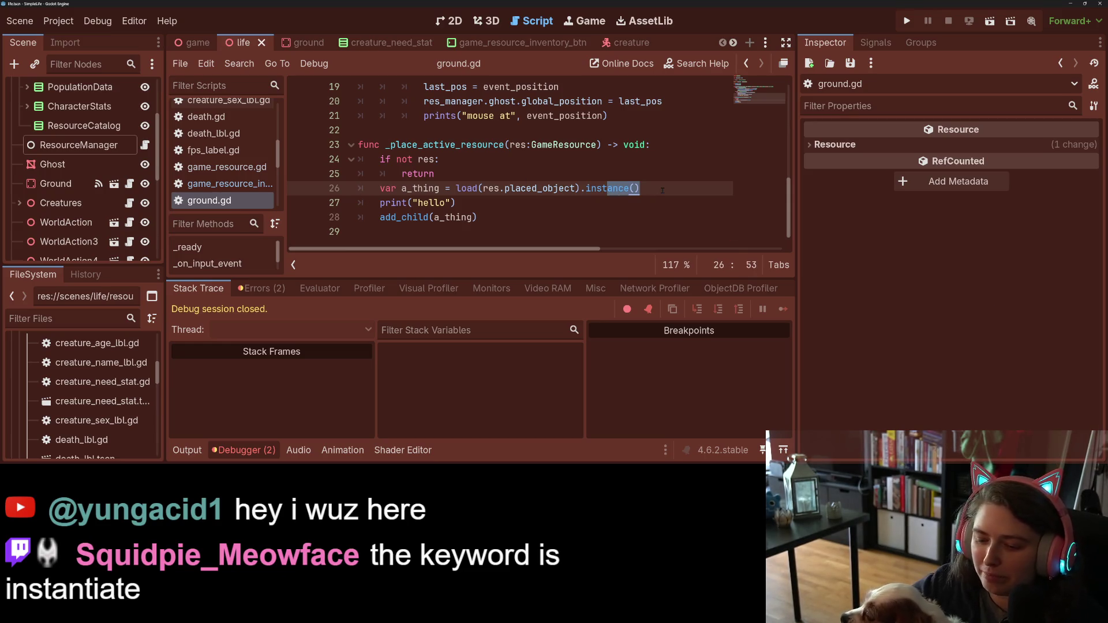
{"action": "type", "text": "antiate"}
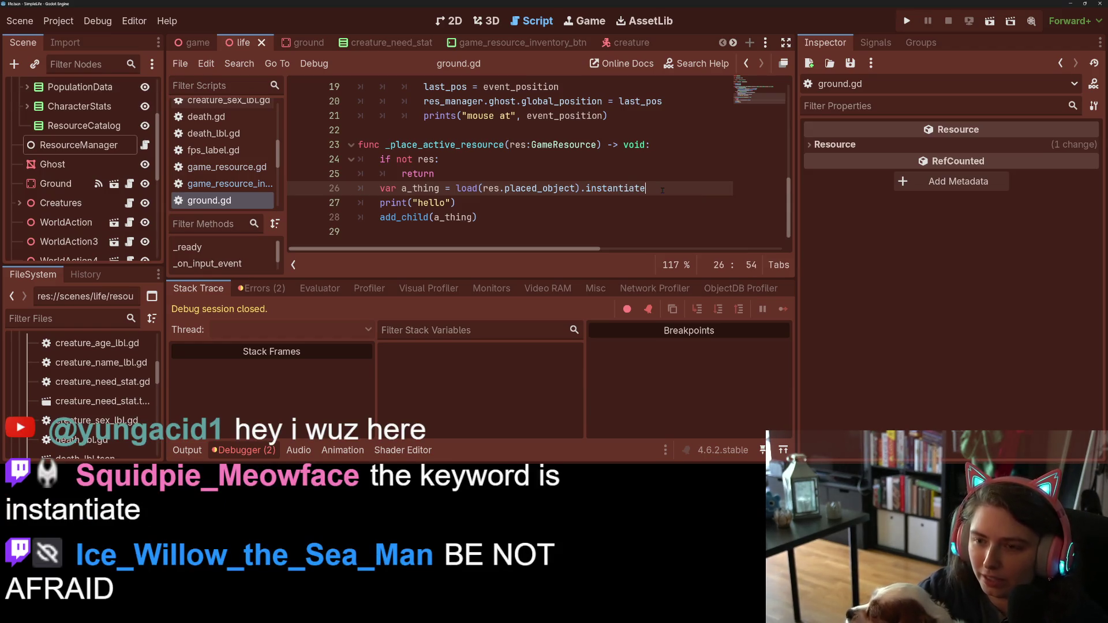
{"action": "type", "text": "()"}
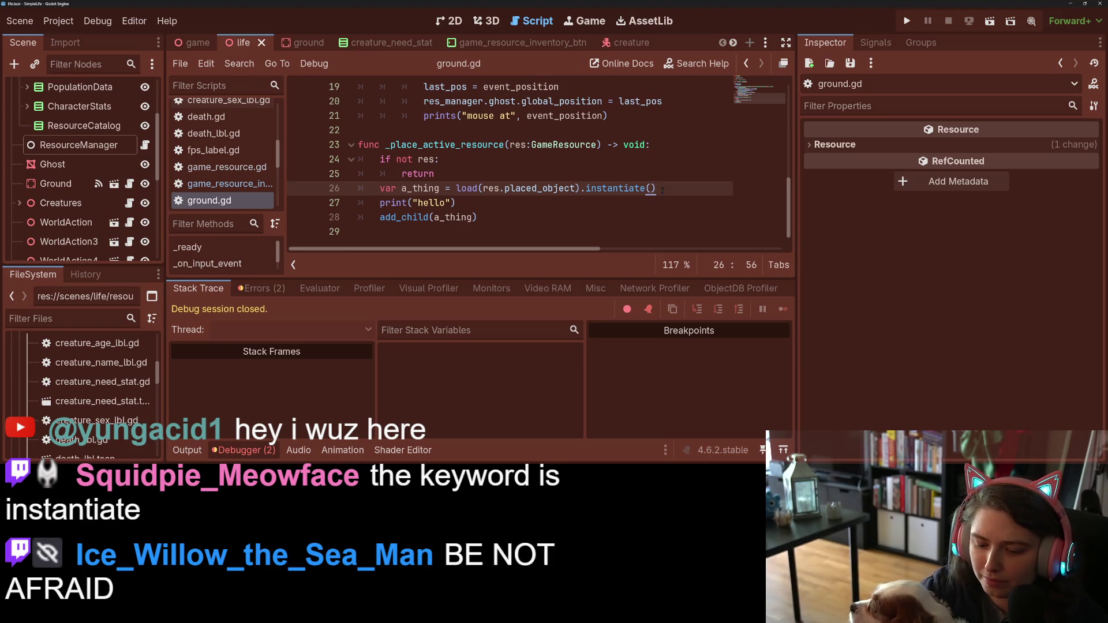
{"action": "key", "text": "ctrl+s"}
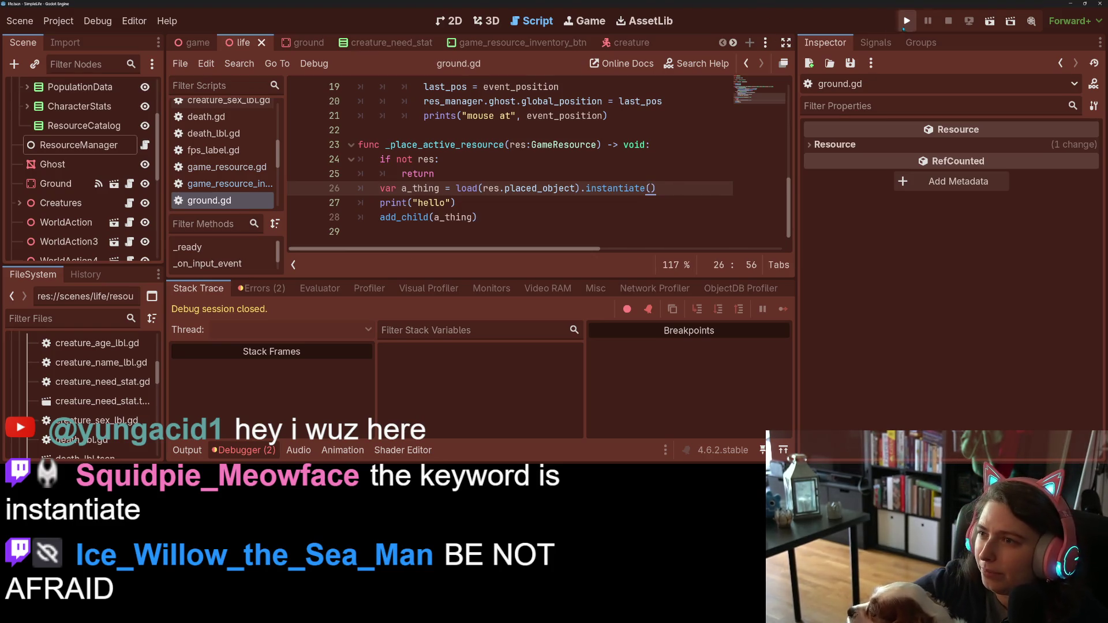
Step: Test-run the game at speed 1.0 placing food, stop it, collapse Output, and select the print("hello") line
{"action": "left_click", "coordinate": [906, 21]}
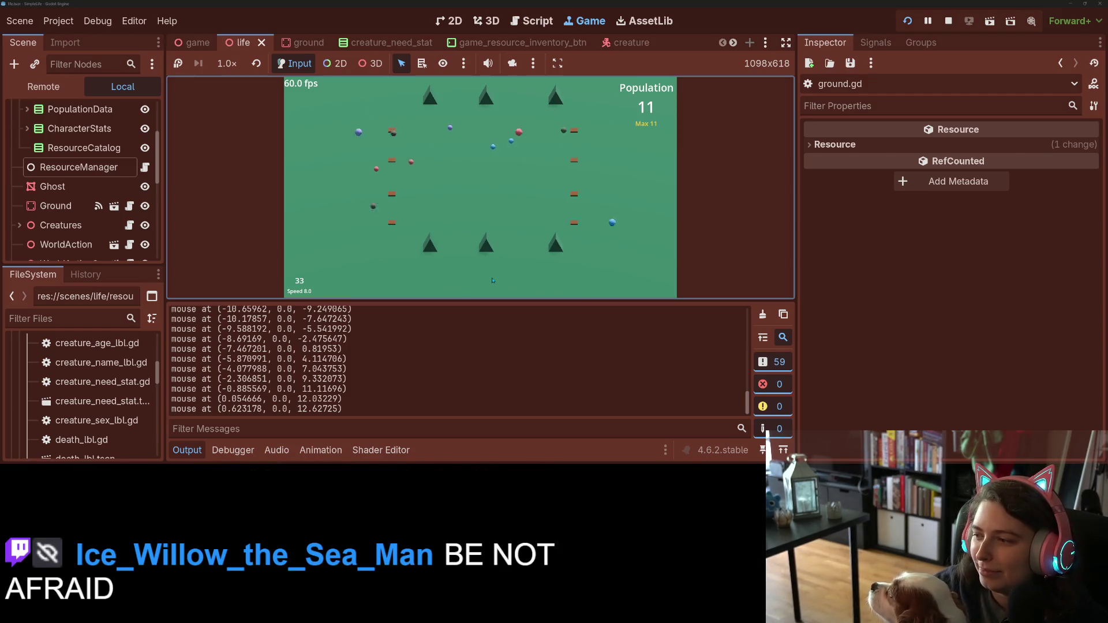
{"action": "key", "text": "1"}
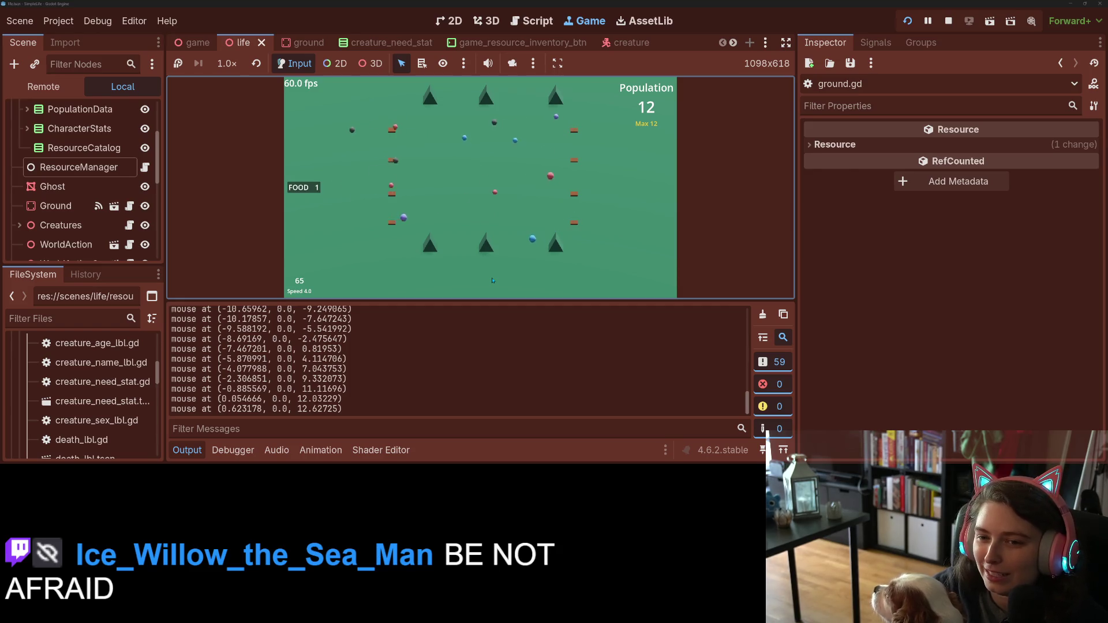
{"action": "key", "text": "1"}
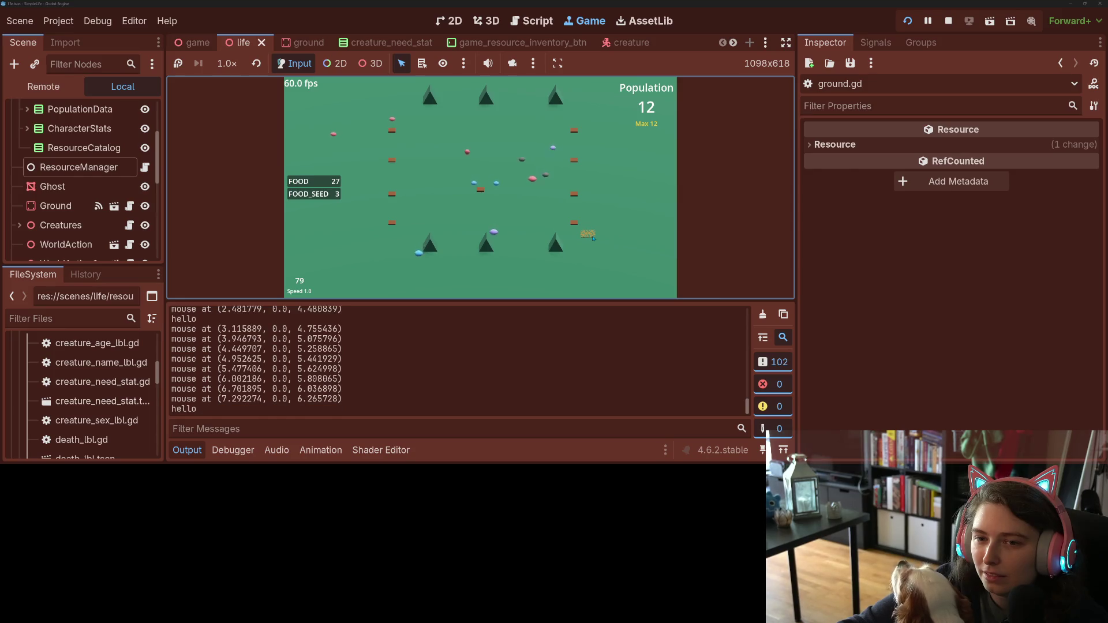
{"action": "left_click", "coordinate": [947, 21]}
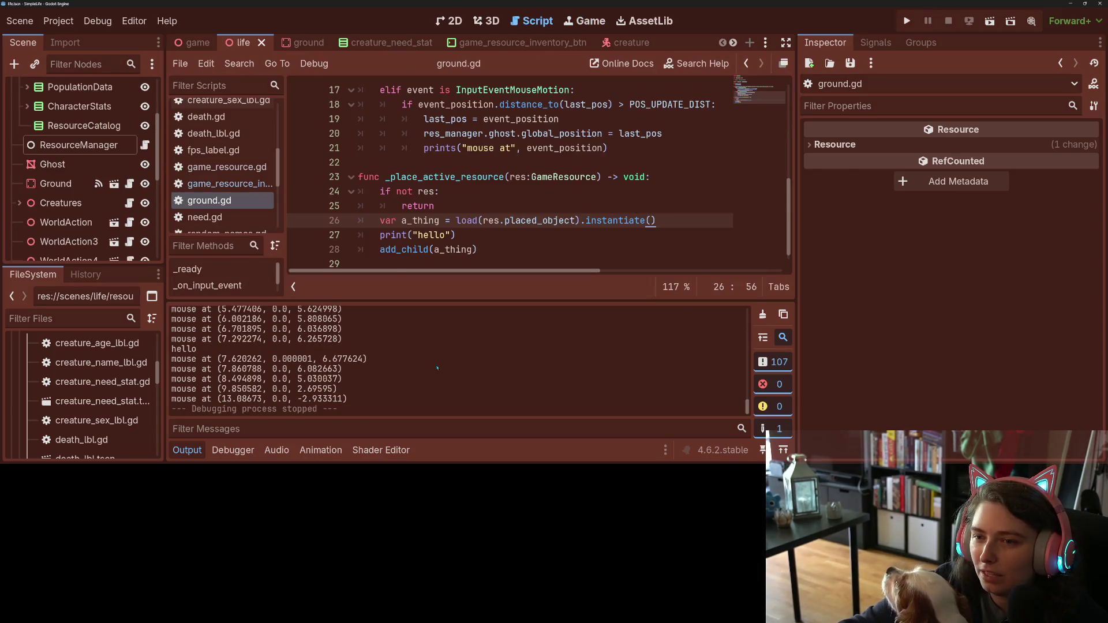
{"action": "left_click", "coordinate": [205, 457]}
{"action": "left_click_drag", "start_coordinate": [457, 361], "coordinate": [348, 366]}
Step: Delete the print("hello") and mouse-position debug lines and save ground.gd
{"action": "key", "text": "BackSpace"}
{"action": "key", "text": "BackSpace"}
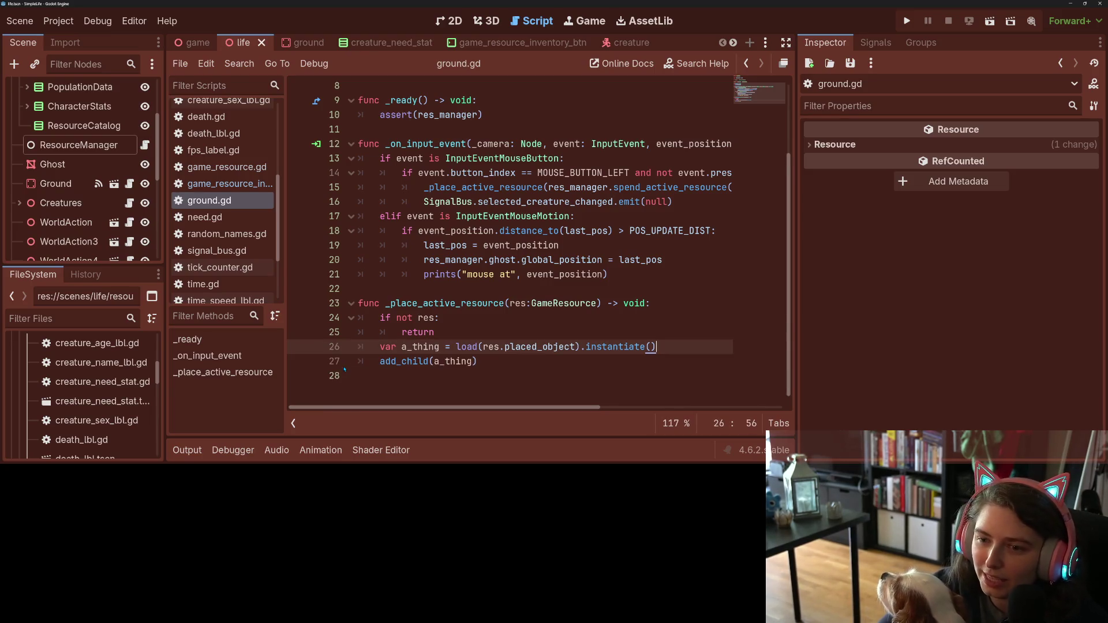
{"action": "left_click_drag", "start_coordinate": [610, 275], "coordinate": [347, 270]}
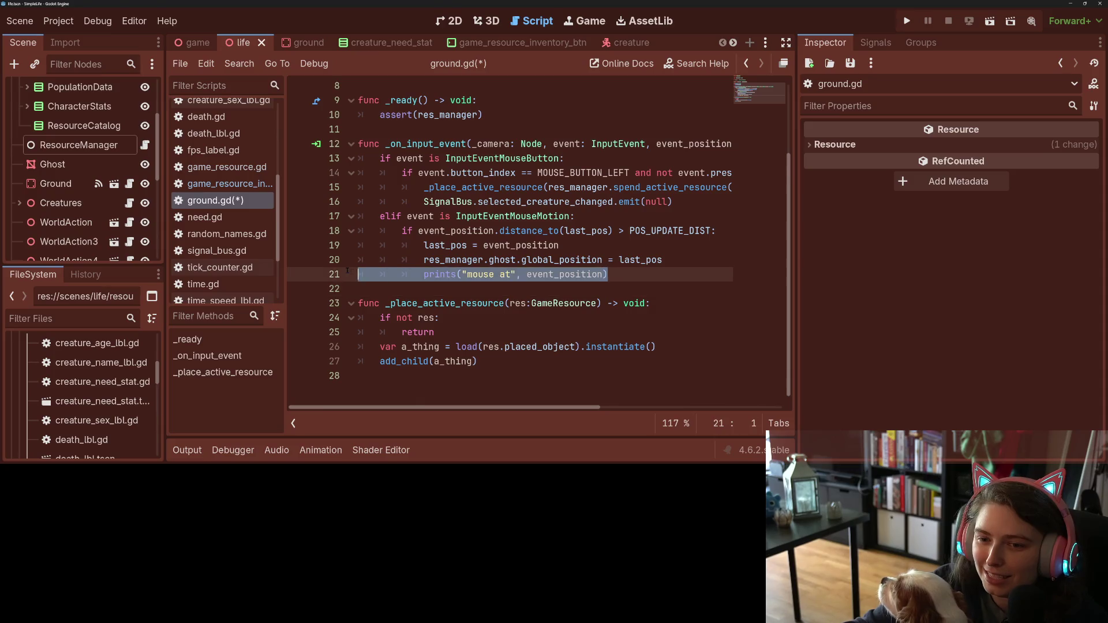
{"action": "key", "text": "BackSpace"}
{"action": "key", "text": "BackSpace"}
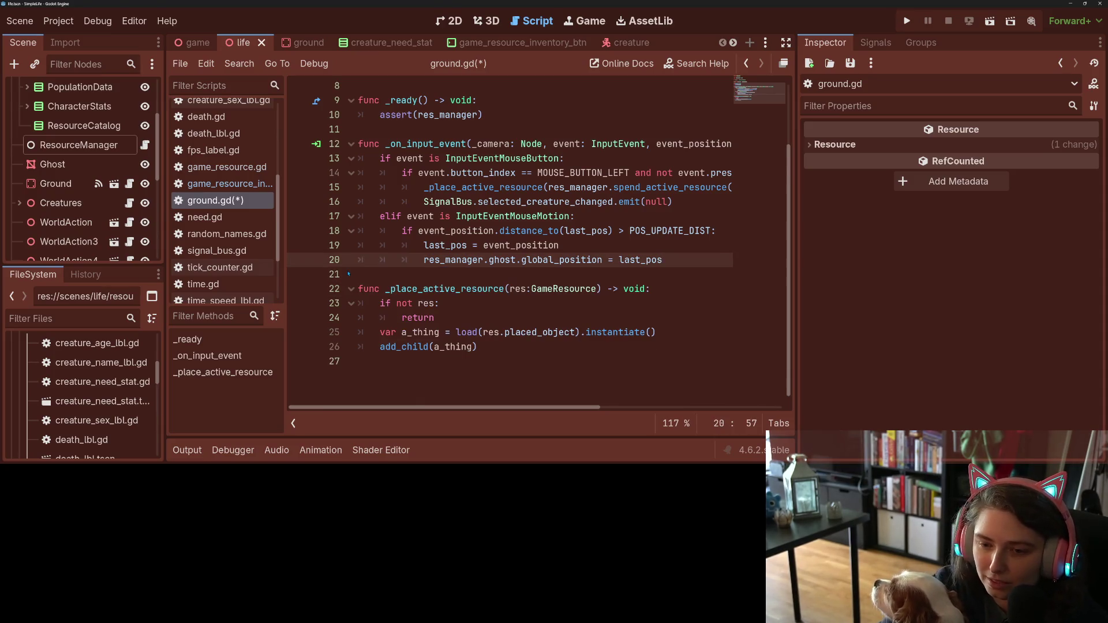
{"action": "key", "text": "ctrl+s"}
Step: Add line 27 a_thing.global_position = res_manager.ghost.global_position, save, and run the game
{"action": "left_click", "coordinate": [502, 343]}
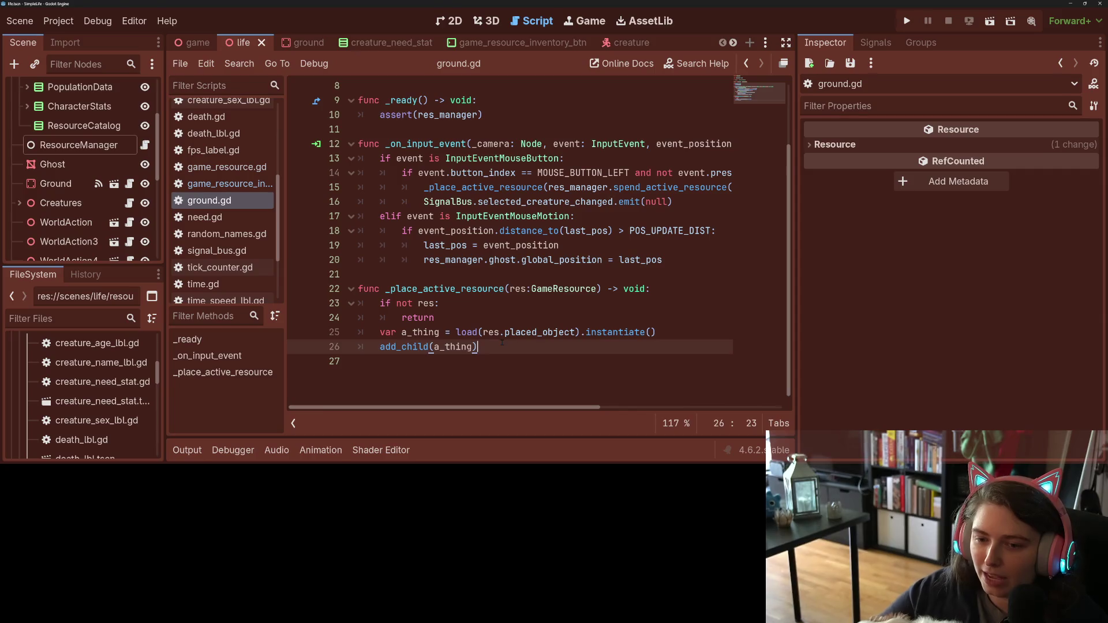
{"action": "key", "text": "Return"}
{"action": "type", "text": "a"}
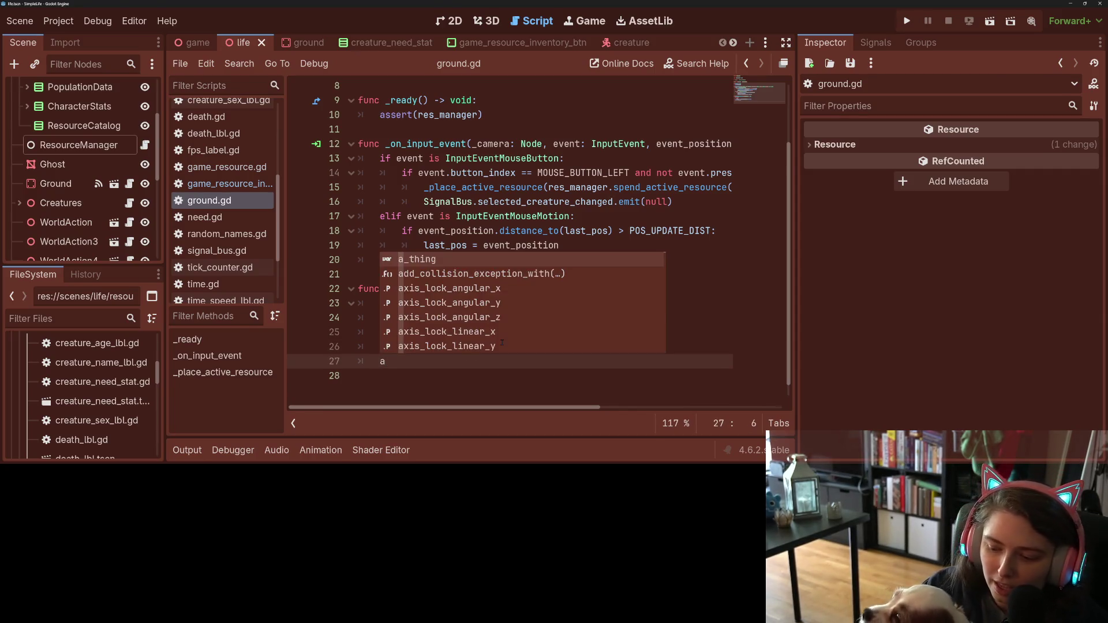
{"action": "type", "text": "_"}
{"action": "key", "text": "Return"}
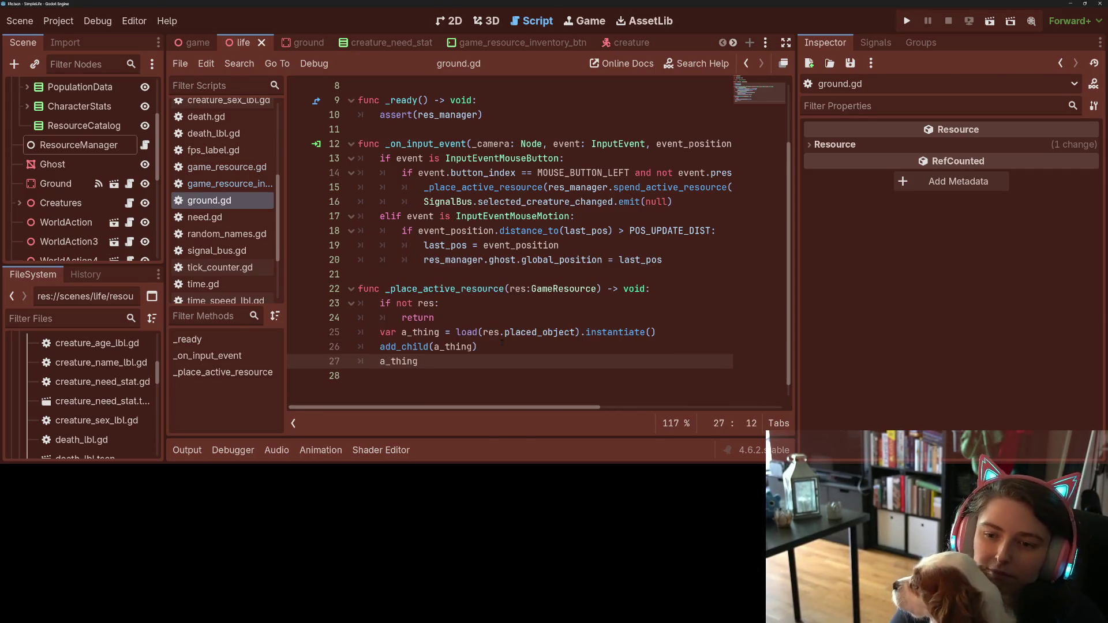
{"action": "type", "text": ".po"}
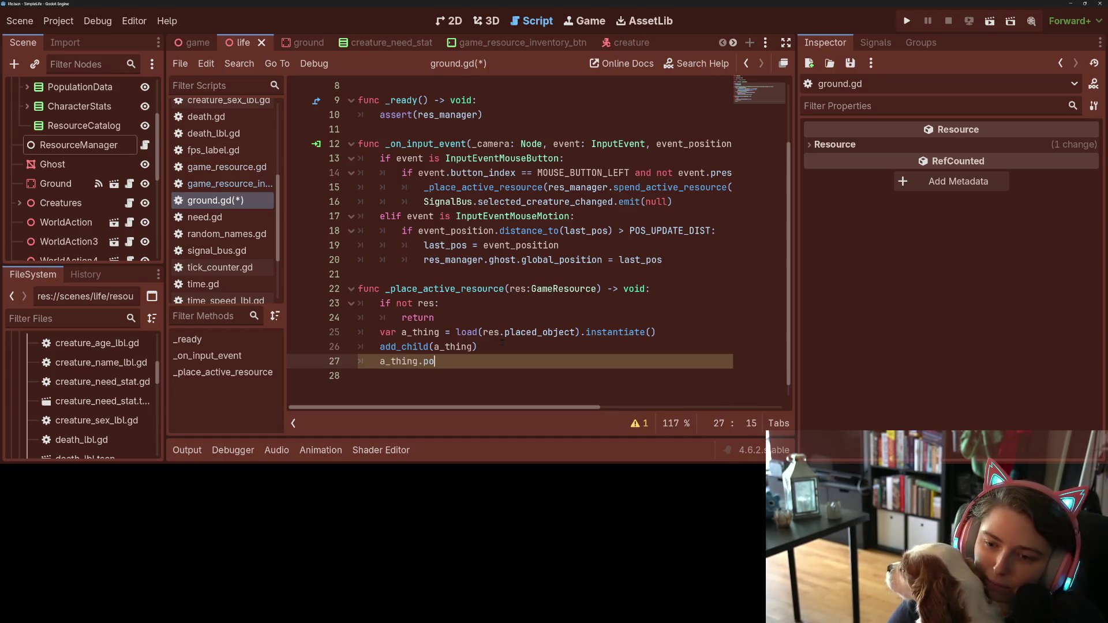
{"action": "key", "text": "BackSpace"}
{"action": "key", "text": "BackSpace"}
{"action": "type", "text": "gl"}
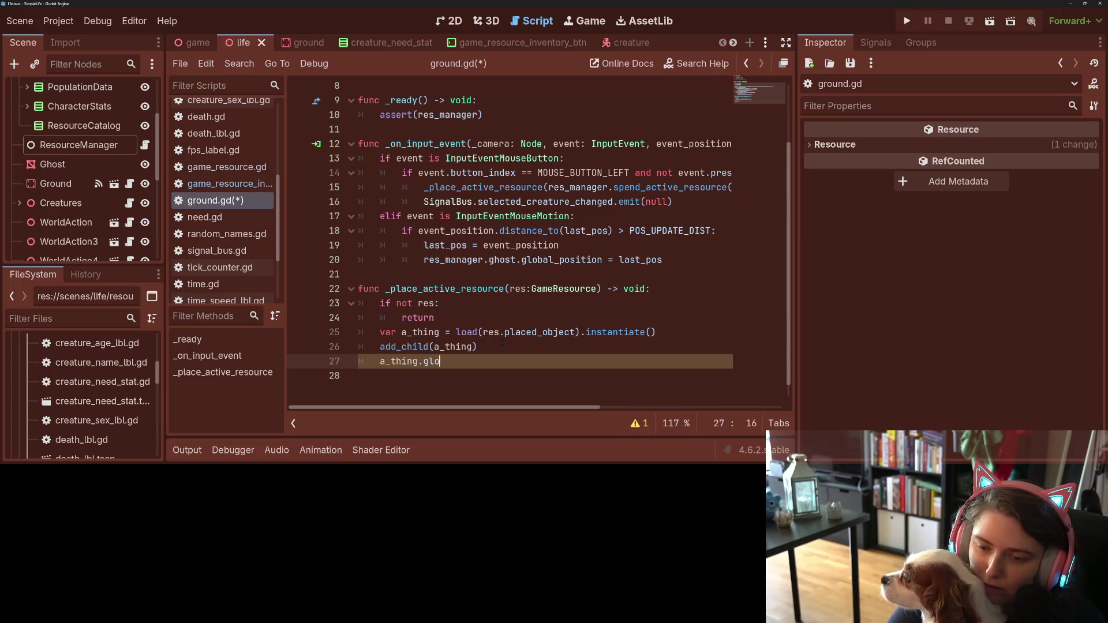
{"action": "type", "text": "bal_"}
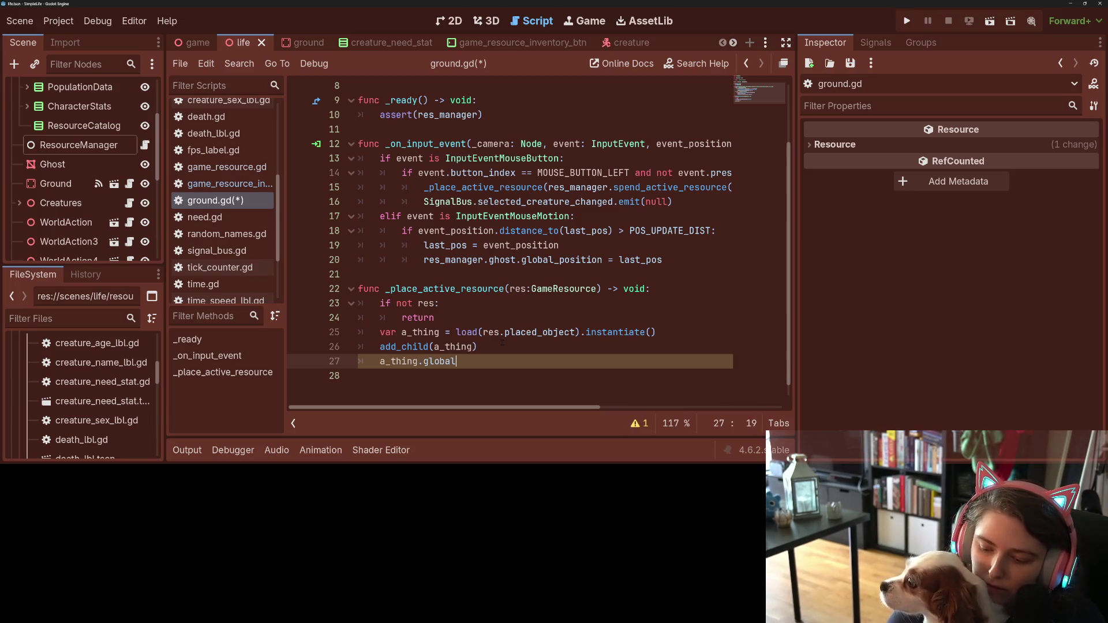
{"action": "type", "text": "pos"}
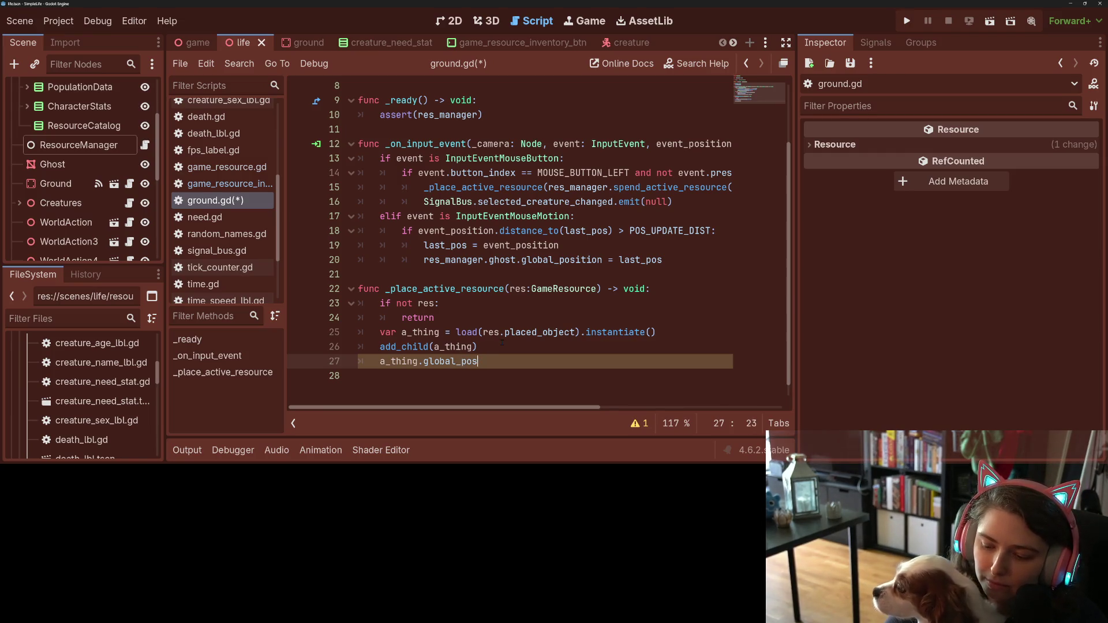
{"action": "type", "text": "itio"}
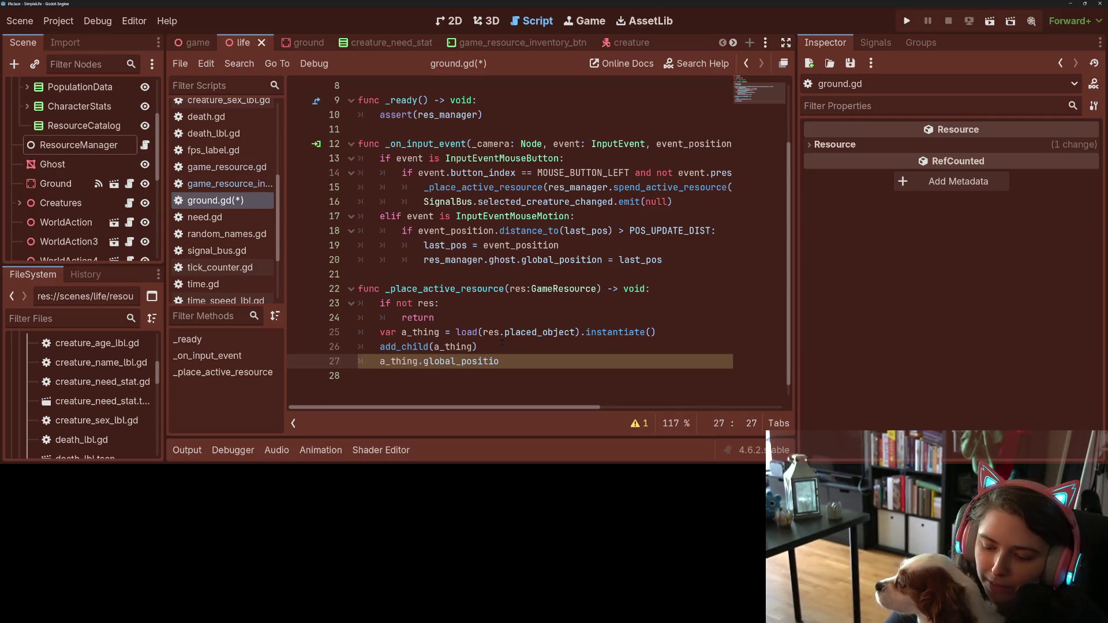
{"action": "type", "text": "n = "}
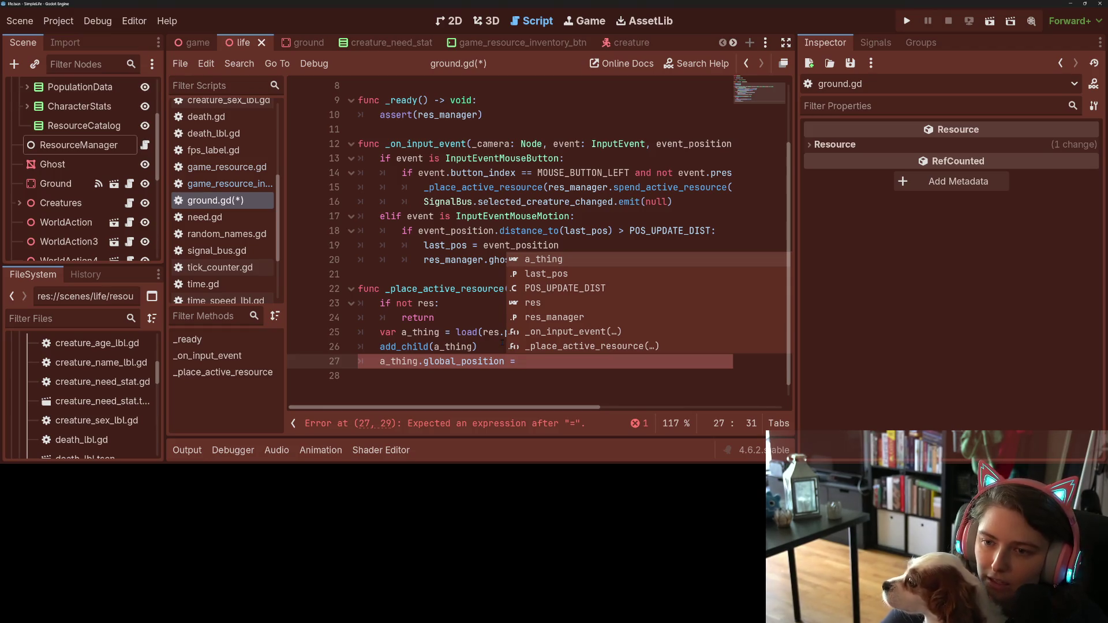
{"action": "type", "text": "re"}
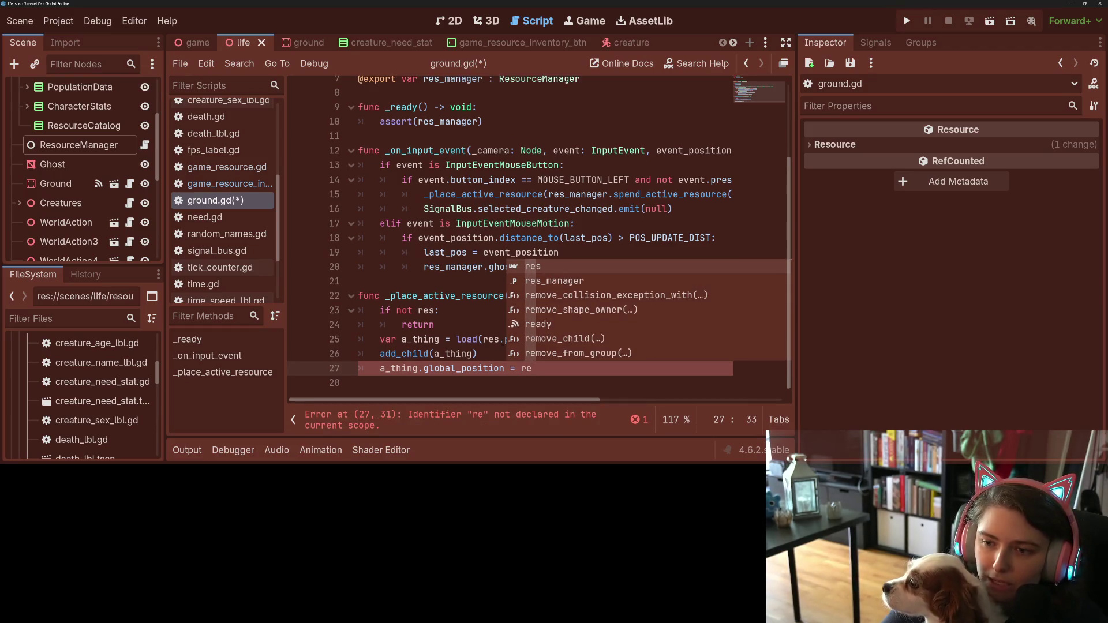
{"action": "type", "text": "s_"}
{"action": "key", "text": "Return"}
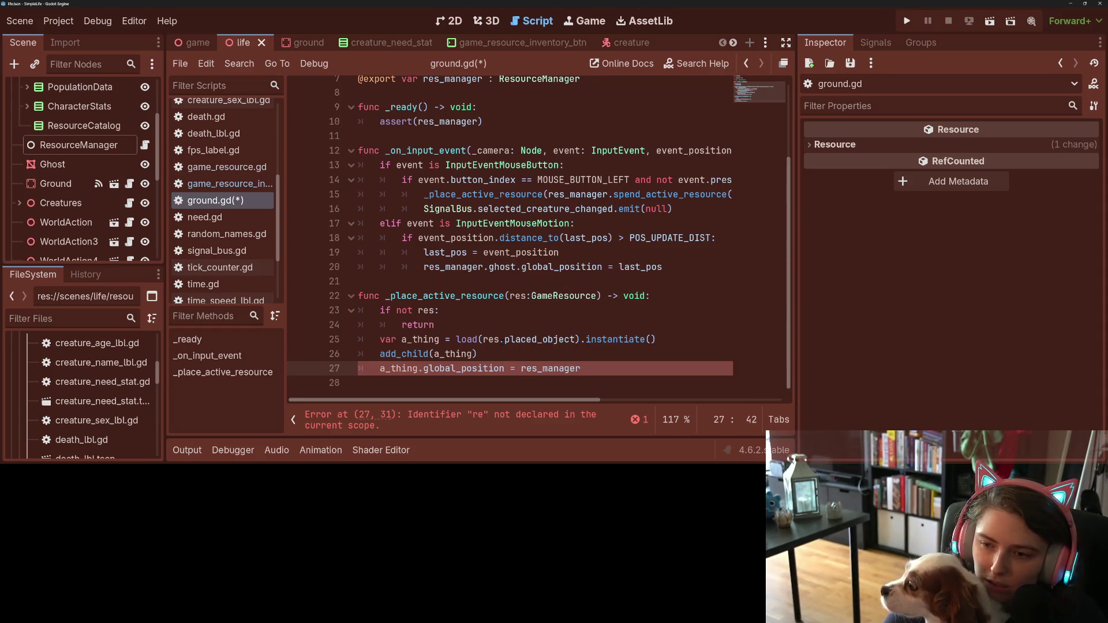
{"action": "type", "text": ".gh"}
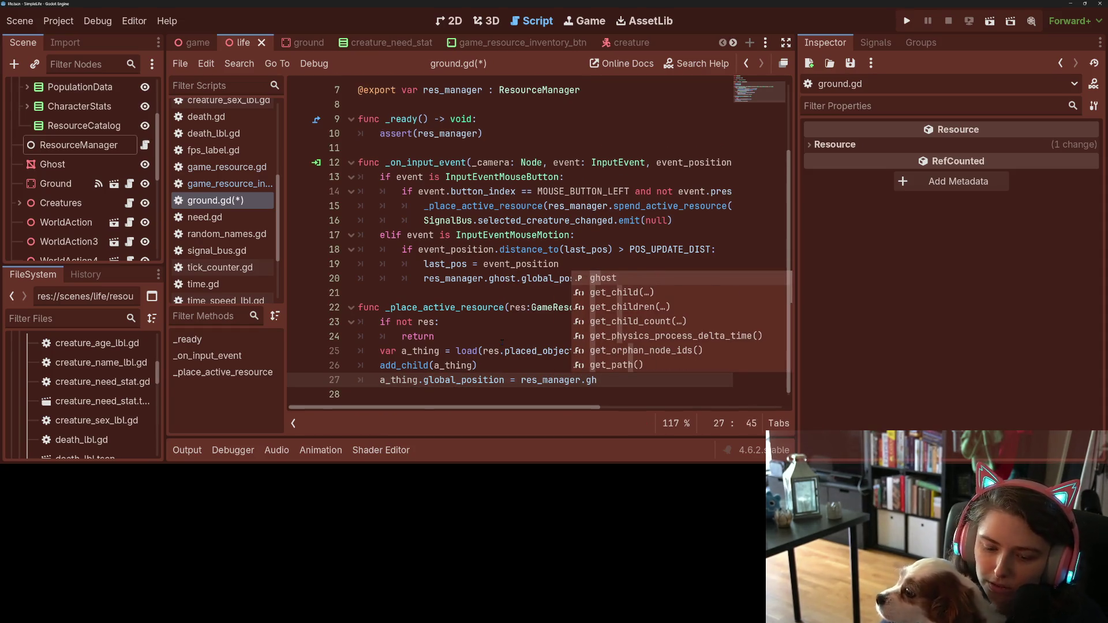
{"action": "key", "text": "Return"}
{"action": "type", "text": "glo"}
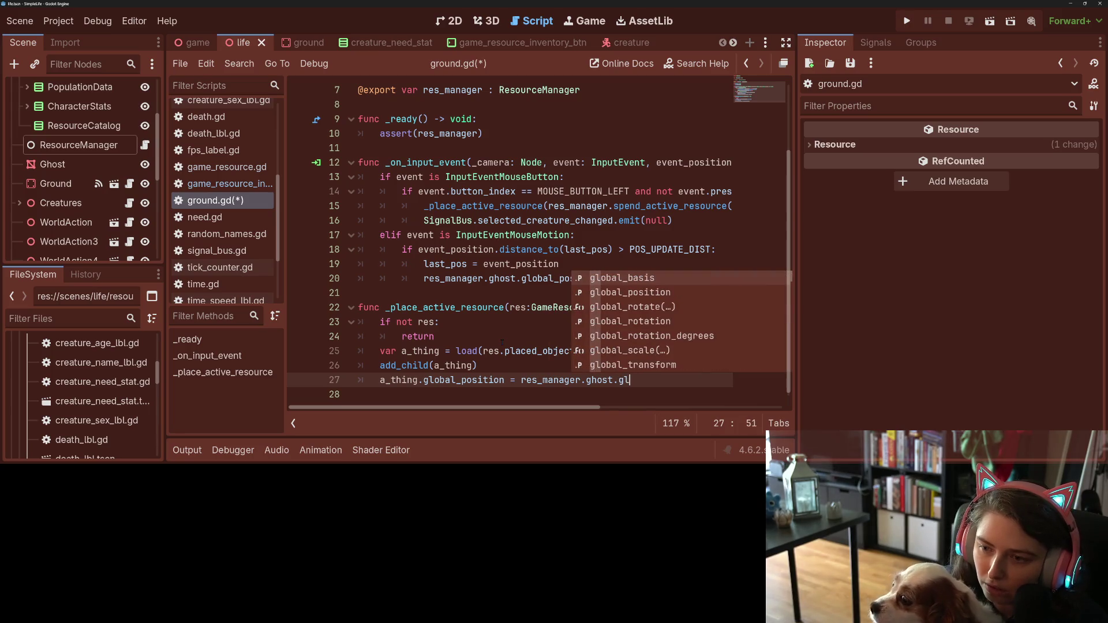
{"action": "key", "text": "Down"}
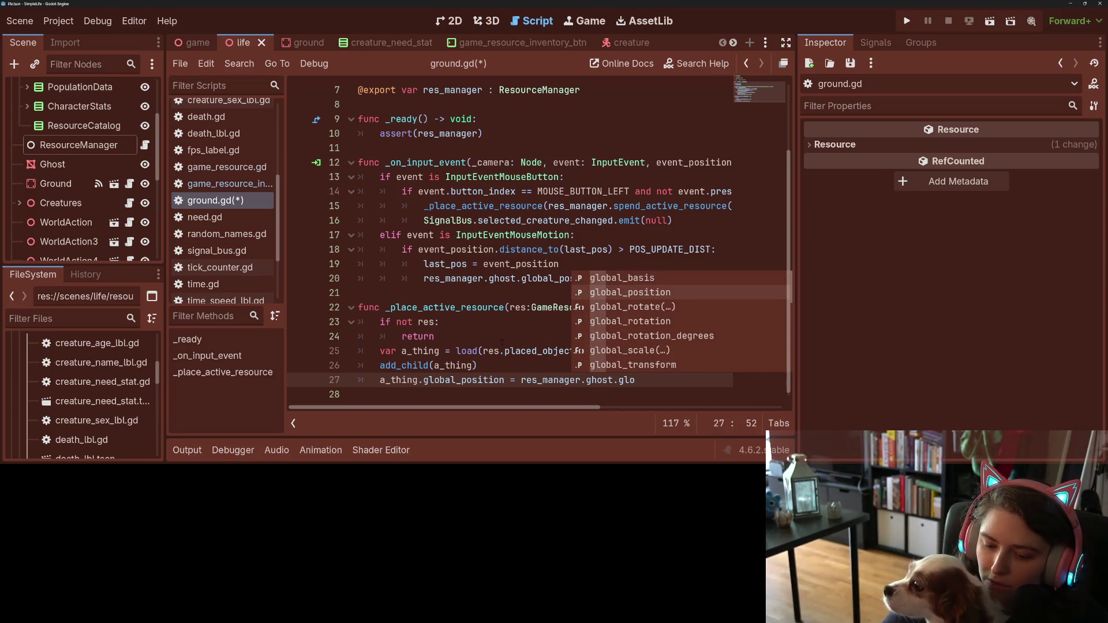
{"action": "key", "text": "Return"}
{"action": "key", "text": "ctrl+s"}
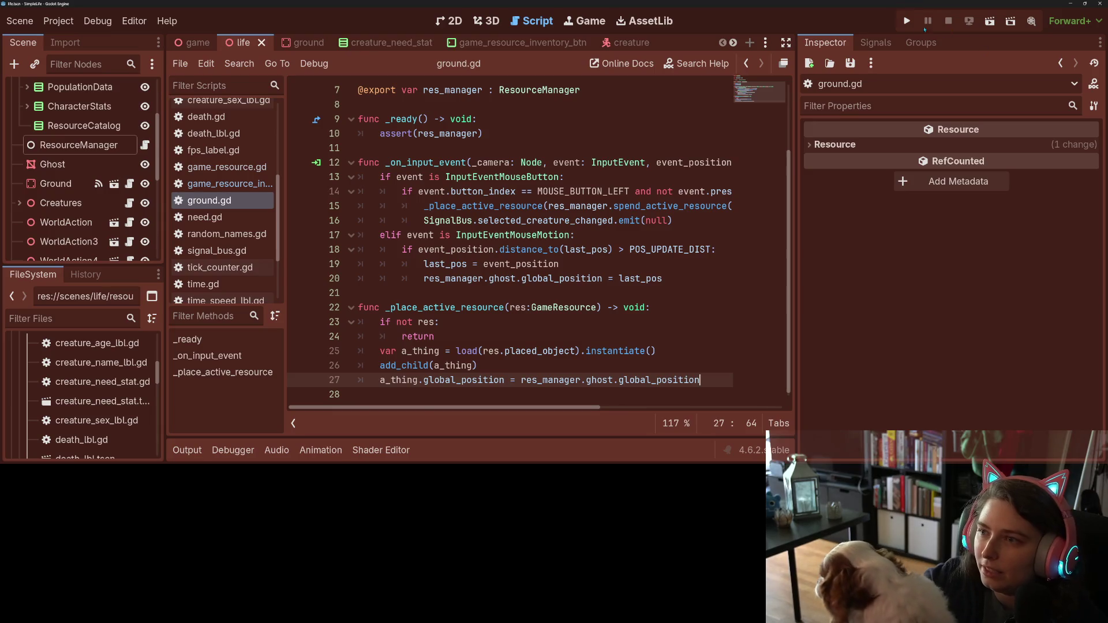
{"action": "key", "text": "F5"}
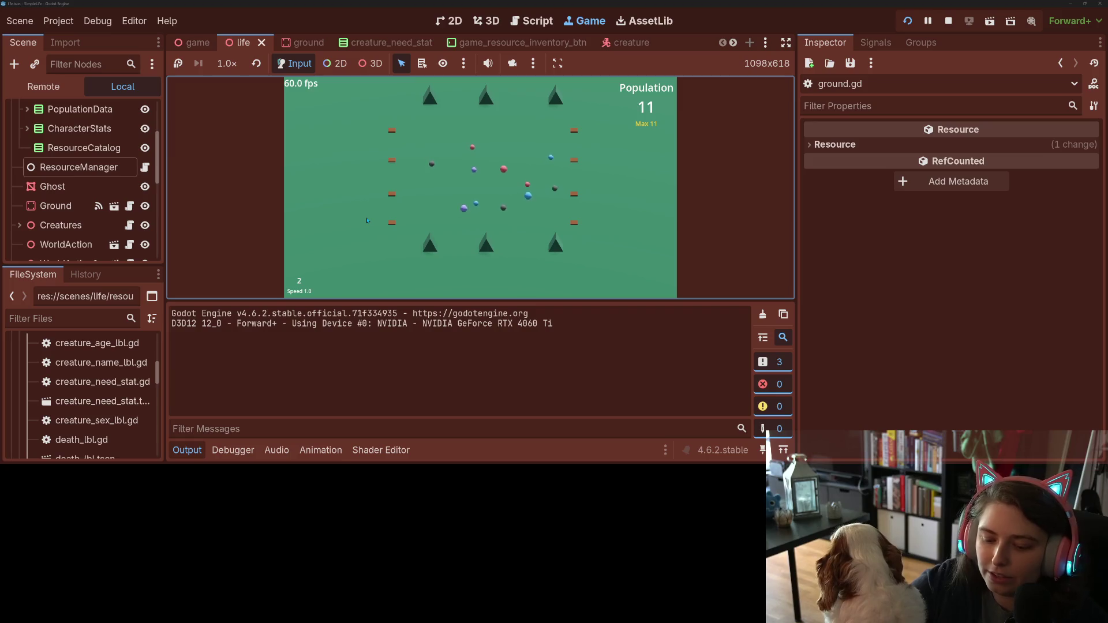
Step: Switch simulation speed among 2x, 4x and 8x, check a ground tile's FOOD and FOOD_SEED, ending at 4x
{"action": "key", "text": "4"}
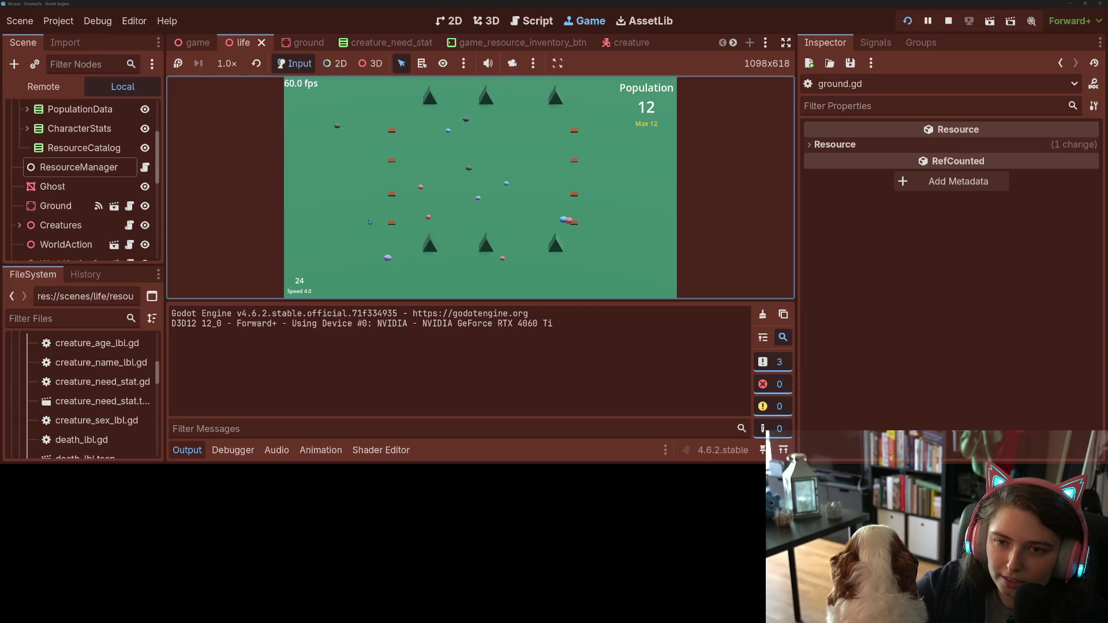
{"action": "key", "text": "2"}
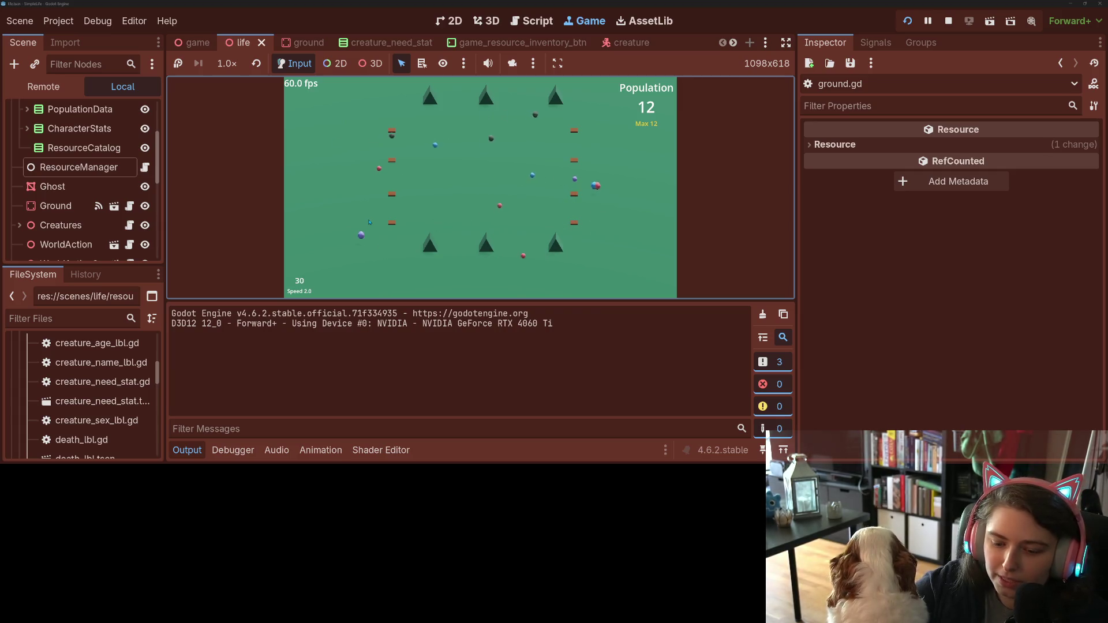
{"action": "key", "text": "8"}
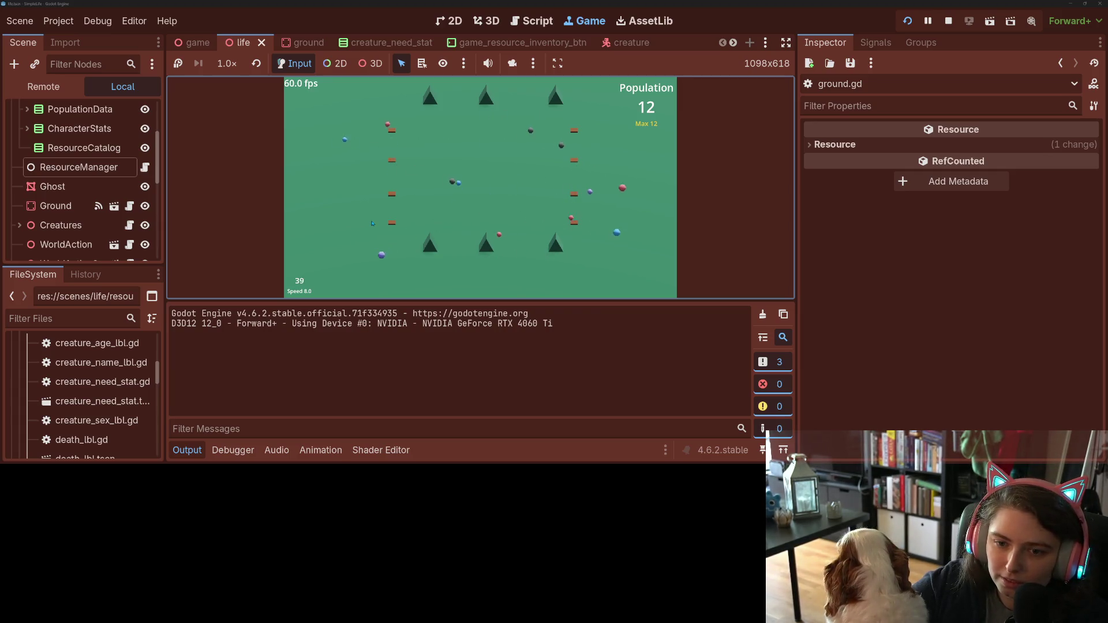
{"action": "key", "text": "4"}
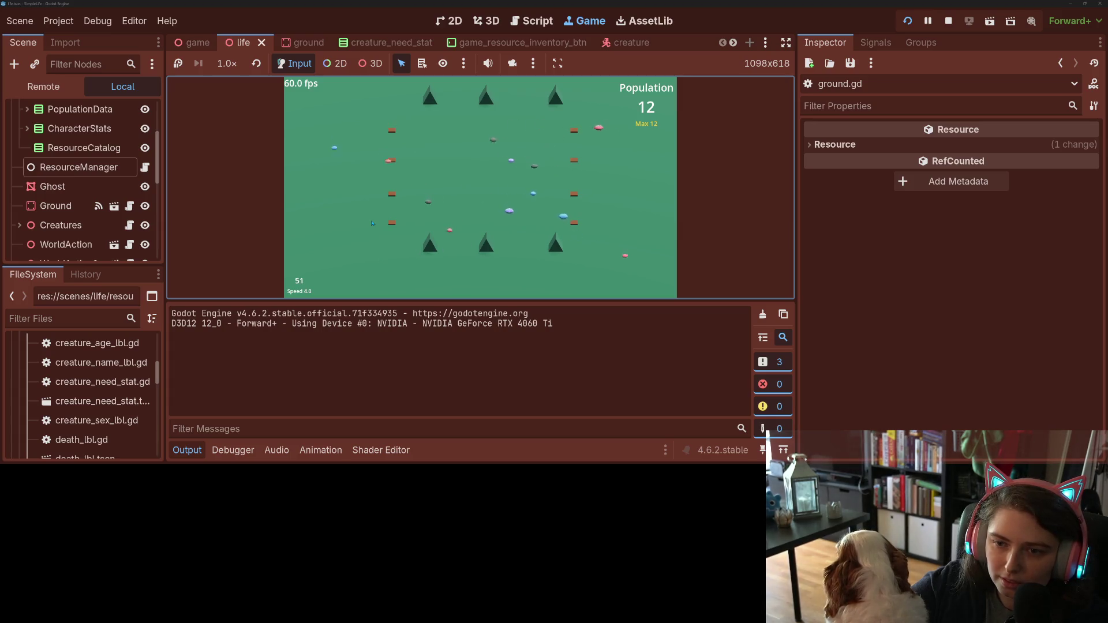
{"action": "key", "text": "8"}
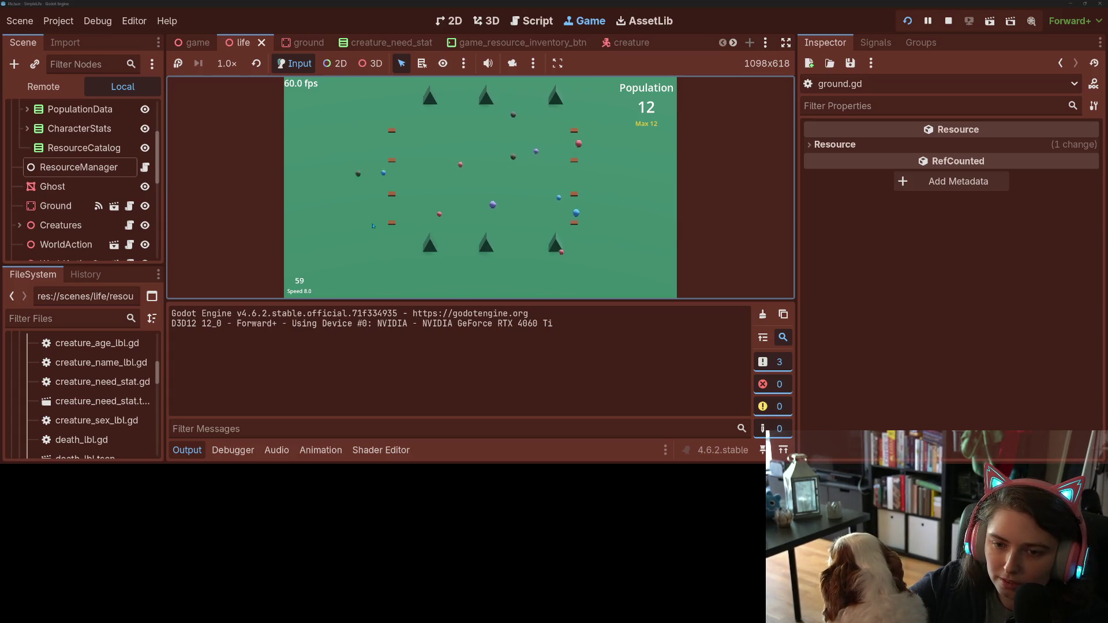
{"action": "key", "text": "2"}
{"action": "mouse_move", "coordinate": [332, 206]}
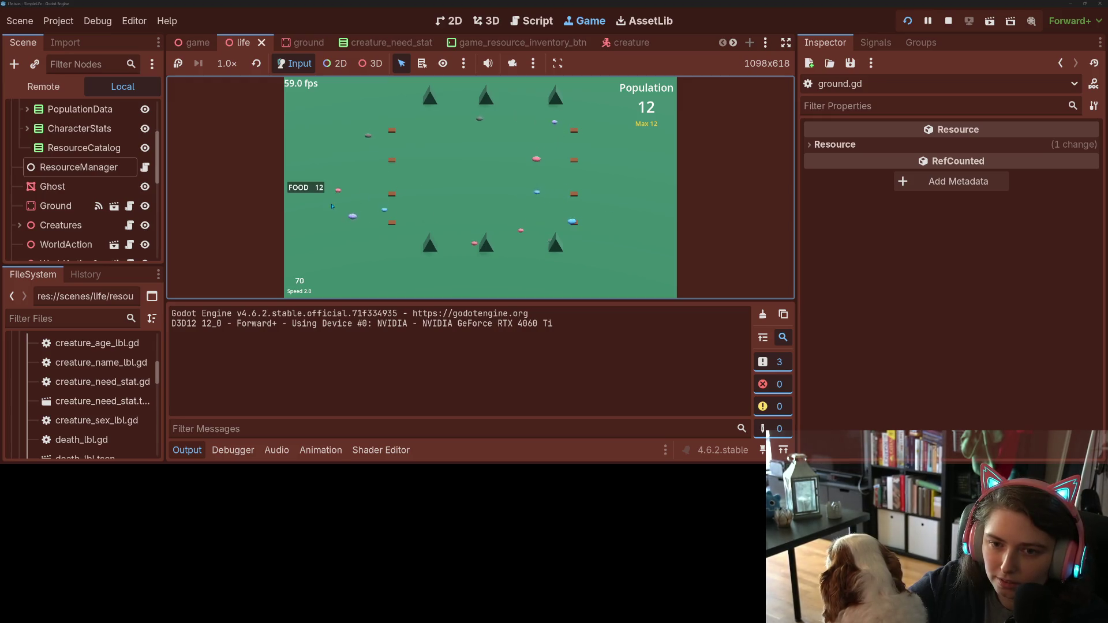
{"action": "mouse_move", "coordinate": [443, 211]}
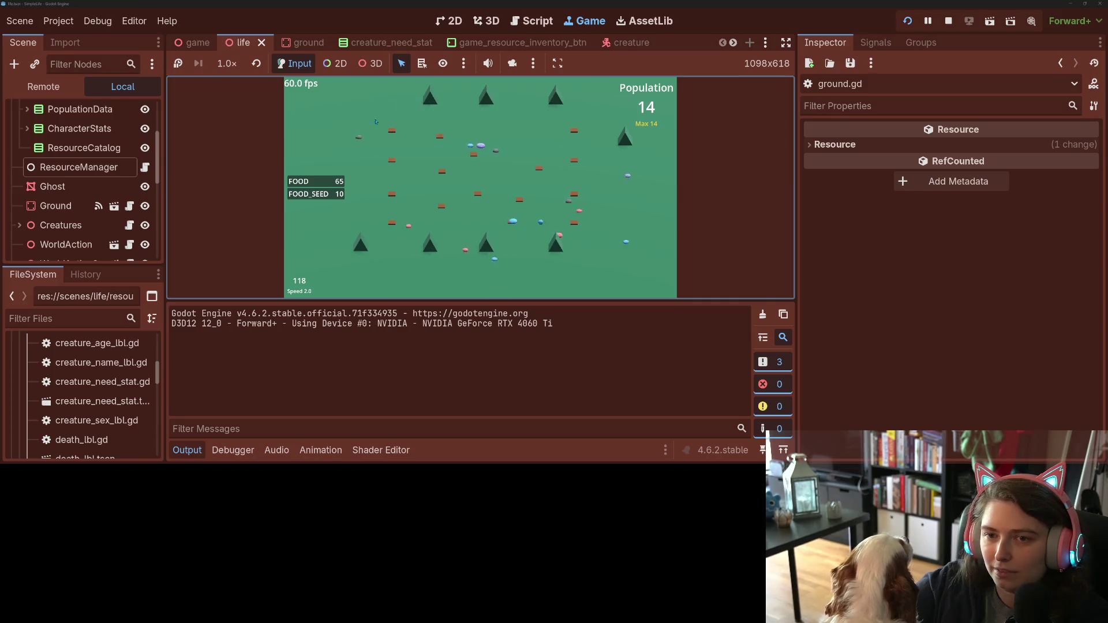
{"action": "key", "text": "equal"}
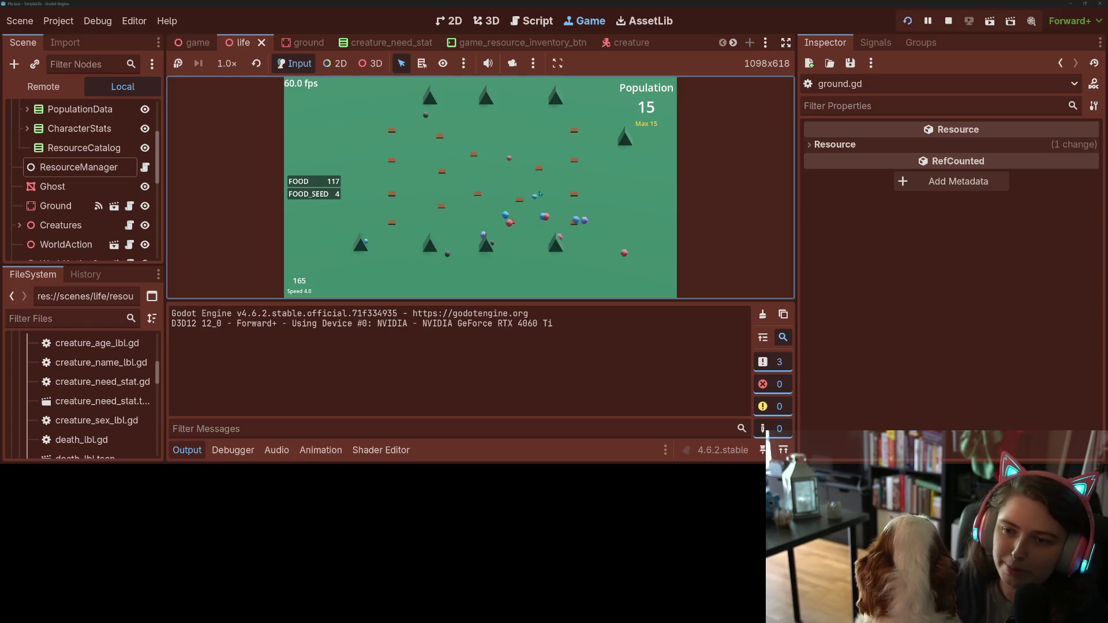
Step: Raise the simulation speed to 32x while the population grows, then slow it back to 2x
{"action": "key", "text": "Up"}
{"action": "key", "text": "Up"}
{"action": "key", "text": "Up"}
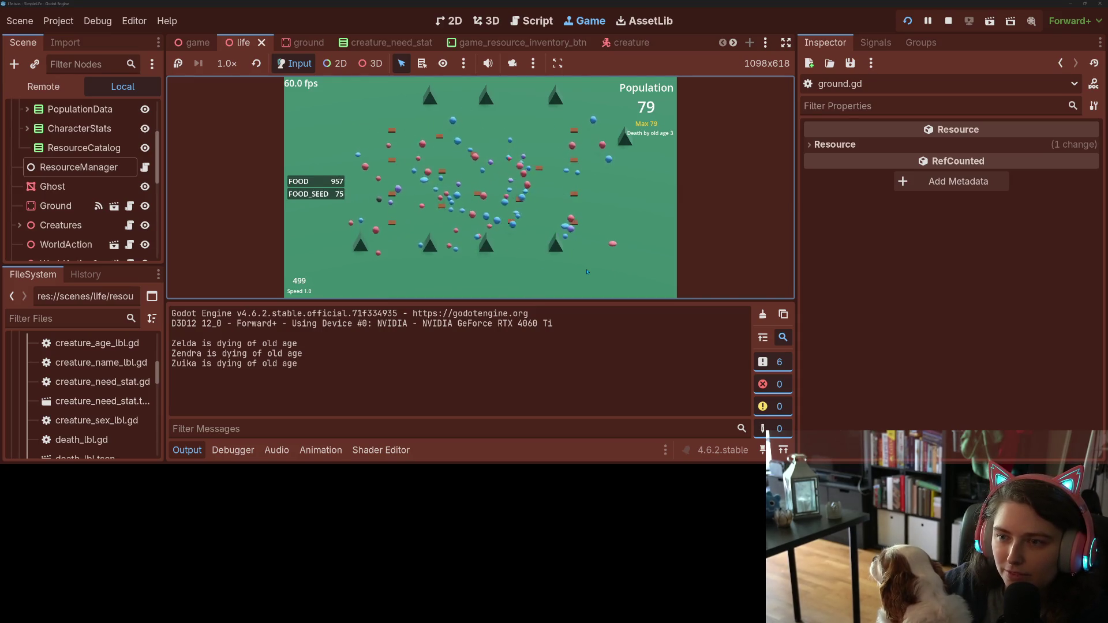
{"action": "key", "text": "Up"}
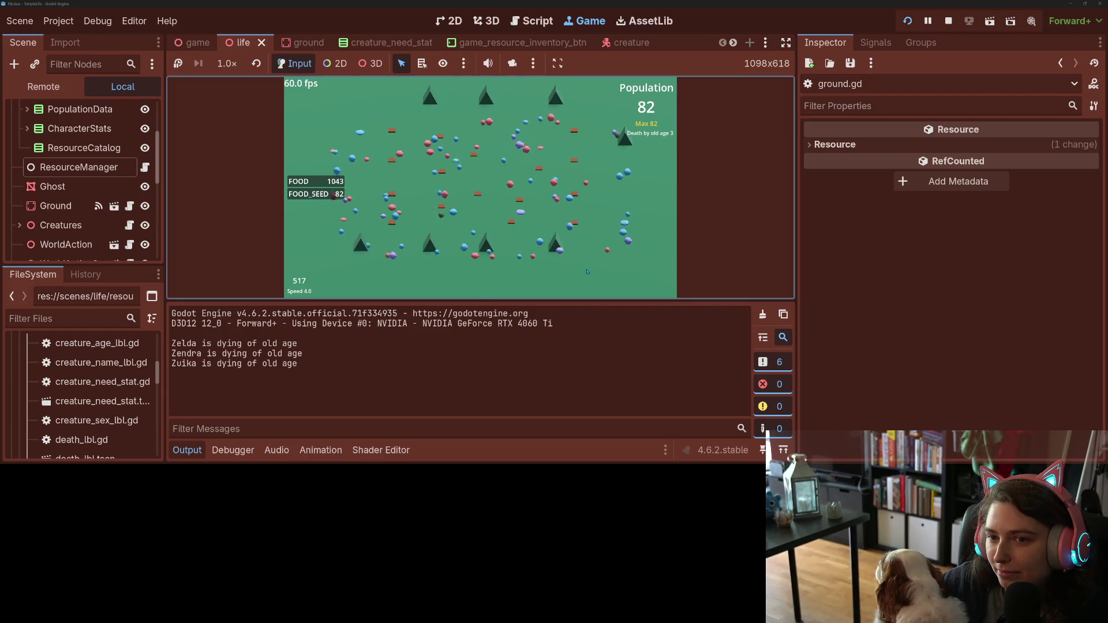
{"action": "key", "text": "Down"}
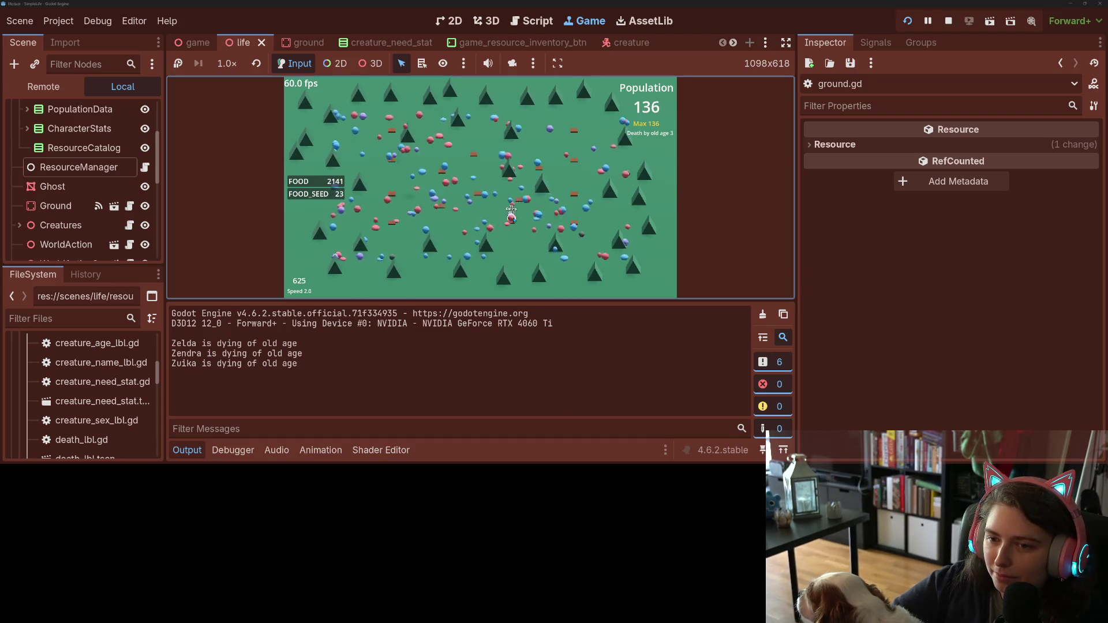
Step: Select a creature to see its stats, try 4x and 16x speed, settle on 2x, and collapse the Output panel
{"action": "left_click", "coordinate": [512, 217]}
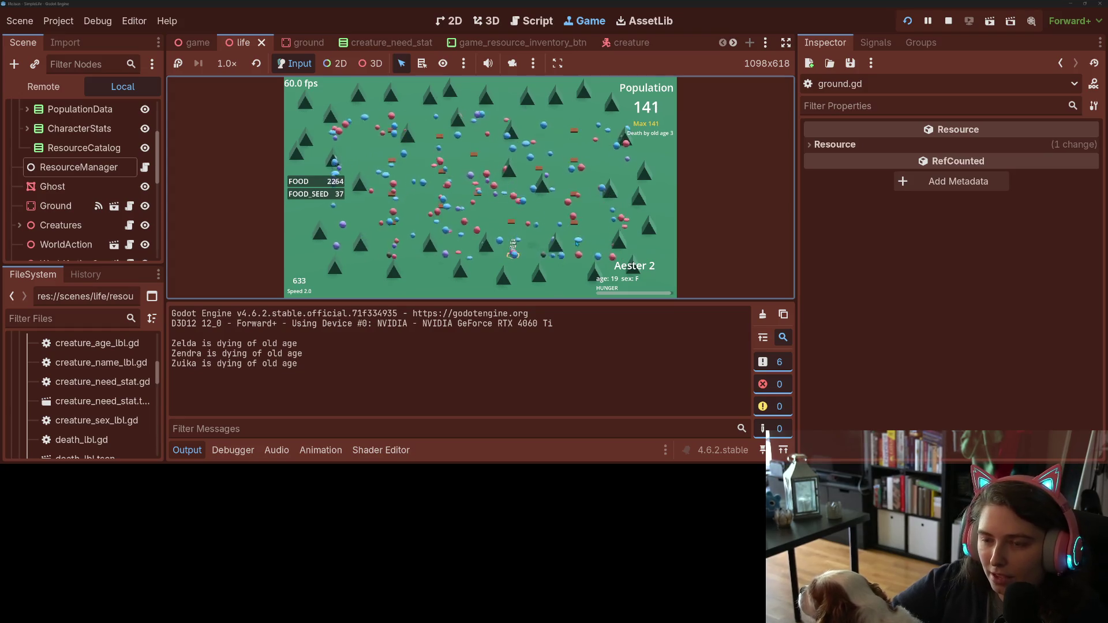
{"action": "key", "text": "plus"}
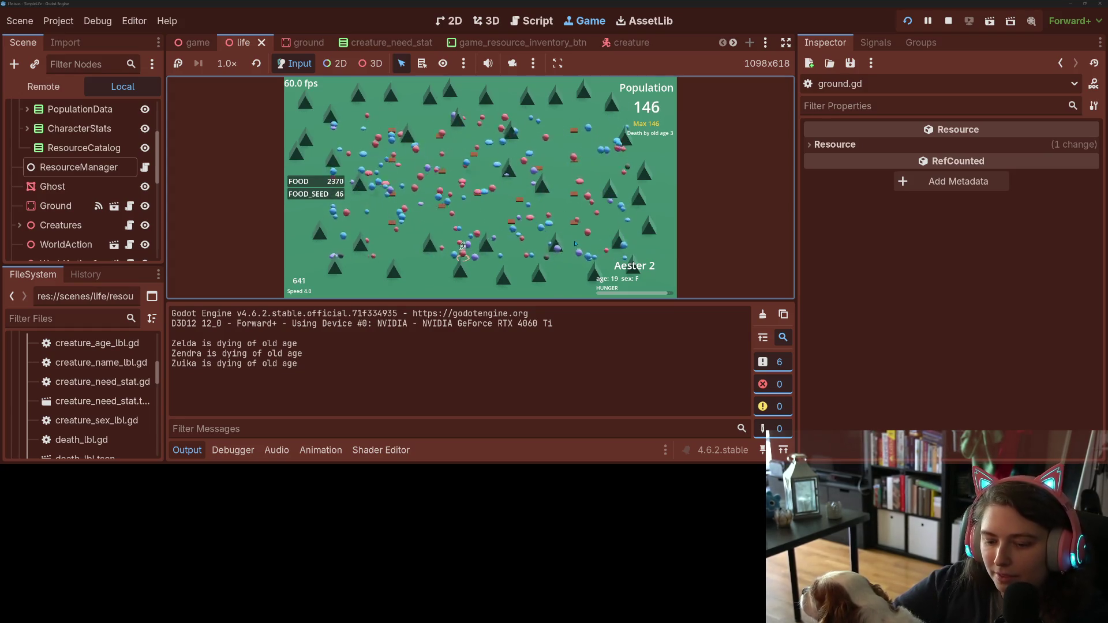
{"action": "key", "text": "plus"}
{"action": "key", "text": "plus"}
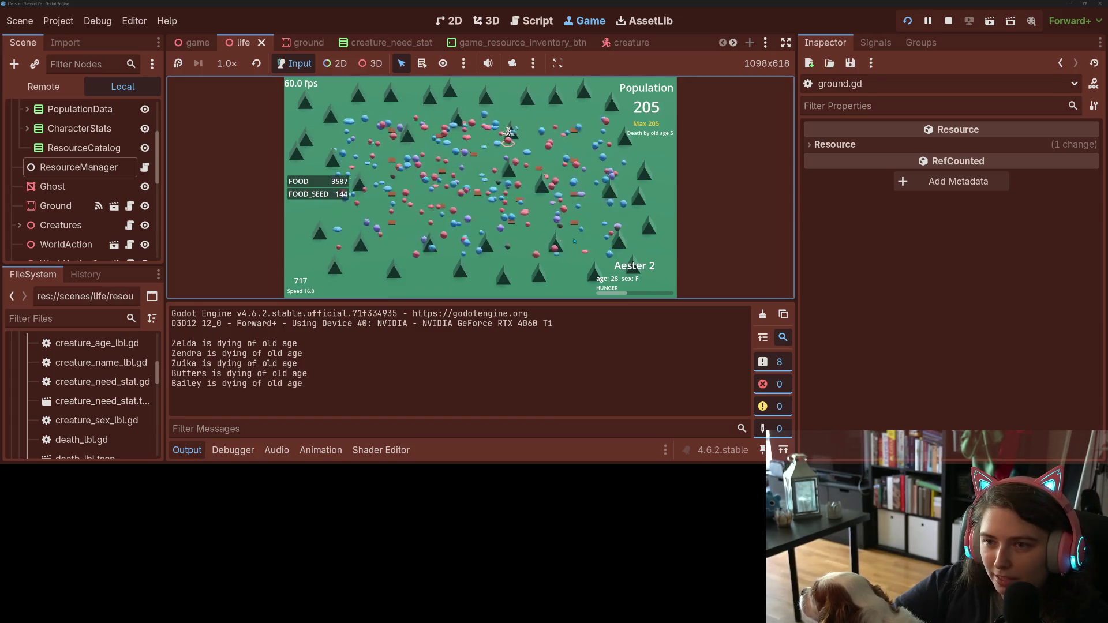
{"action": "key", "text": "minus"}
{"action": "key", "text": "minus"}
{"action": "key", "text": "minus"}
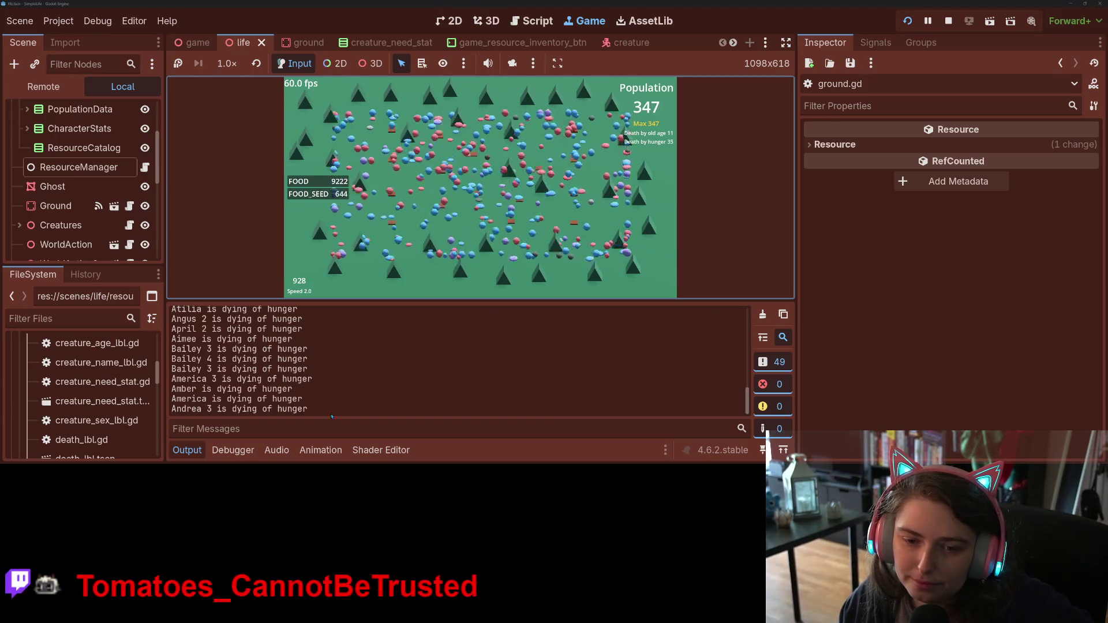
{"action": "left_click", "coordinate": [195, 454]}
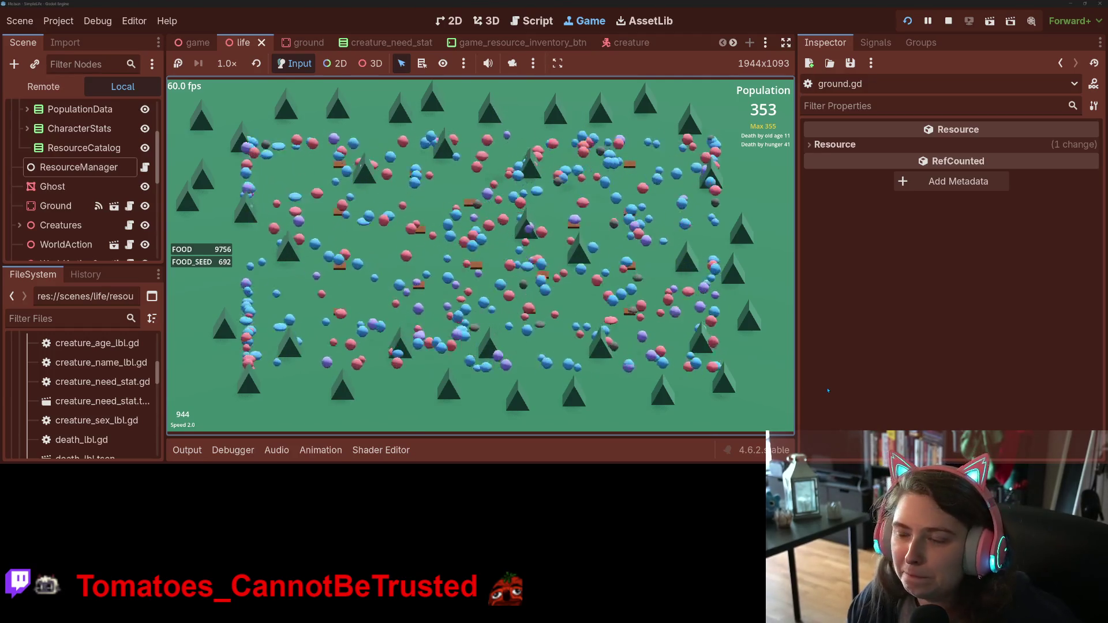
Step: Switch the simulation speed through 4x, 2x and 1x, ending back at 2x
{"action": "key", "text": "Up"}
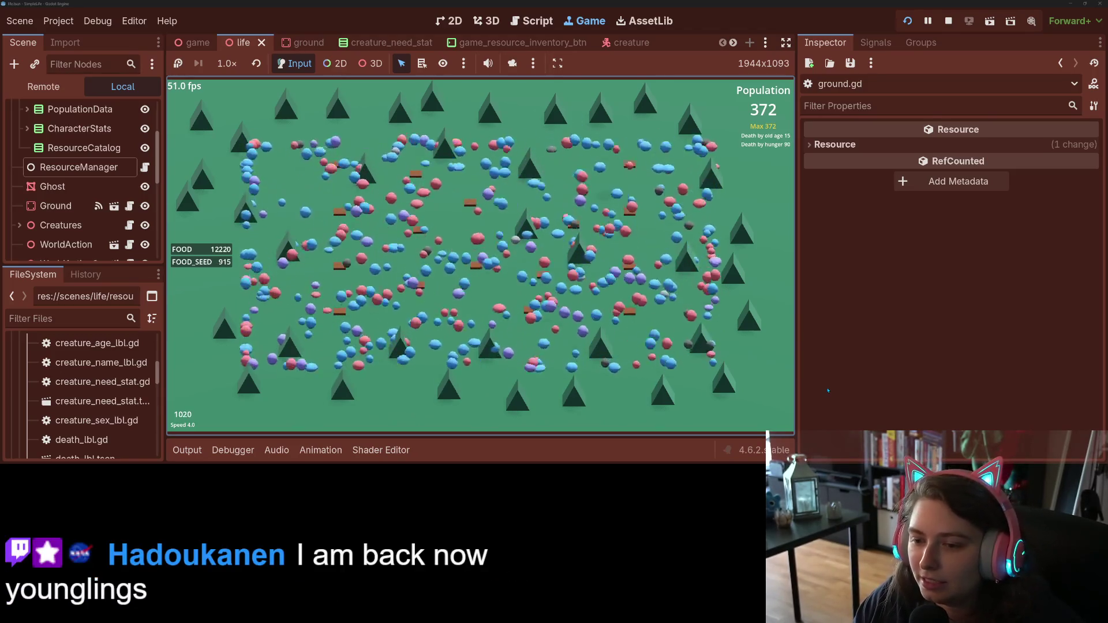
{"action": "key", "text": "minus"}
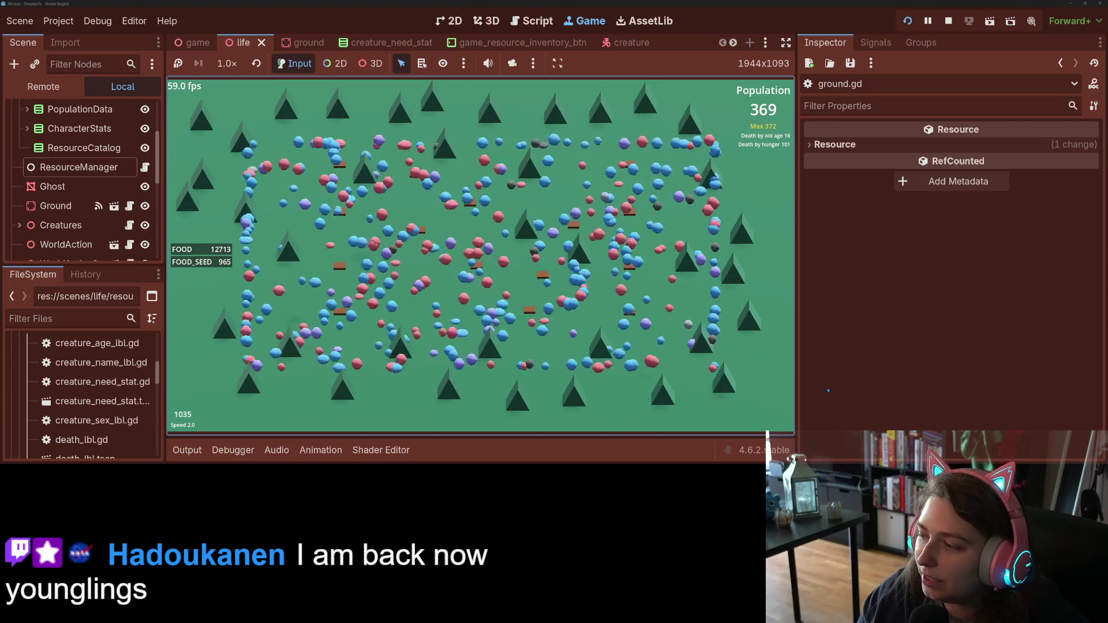
{"action": "key", "text": "1"}
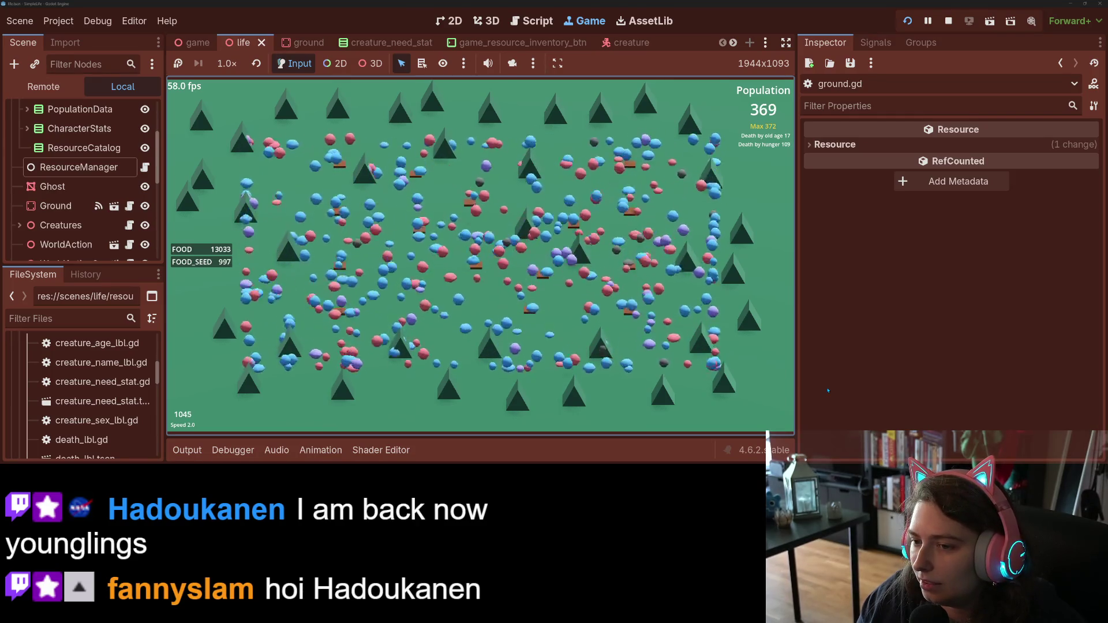
{"action": "key", "text": "1"}
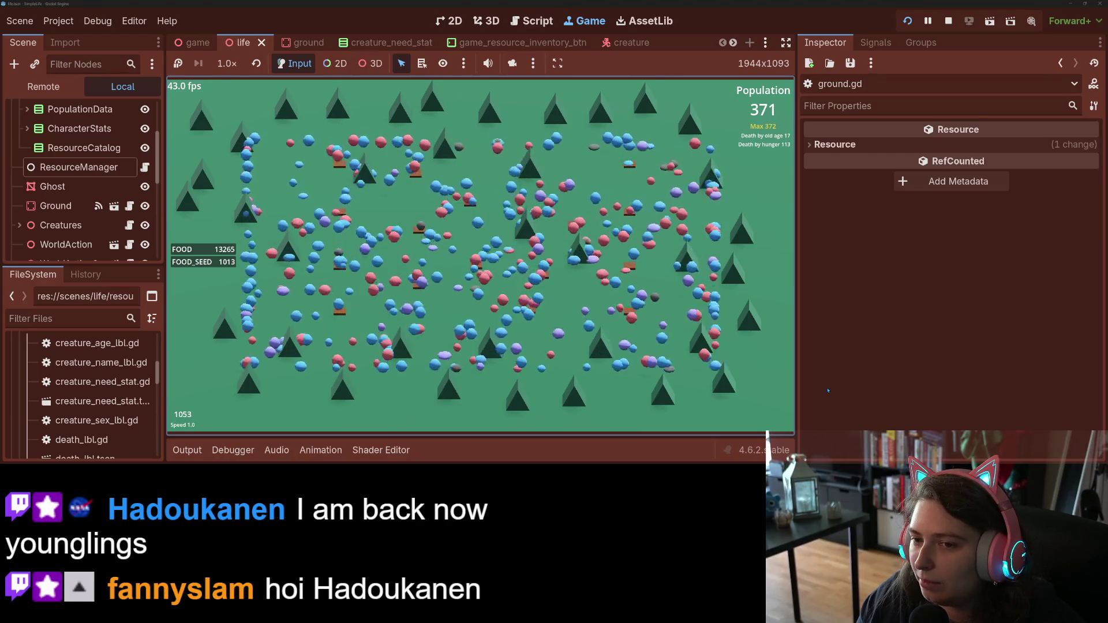
{"action": "key", "text": "2"}
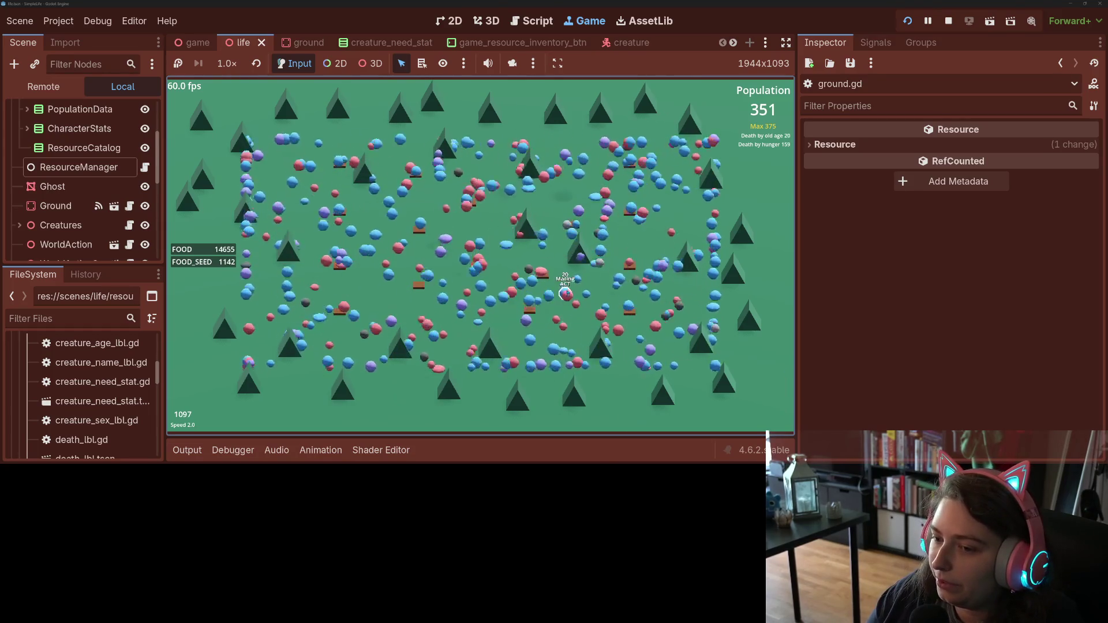
Step: Select three creatures in turn to view their stats, then drop the speed to 1.0
{"action": "left_click", "coordinate": [569, 295]}
{"action": "left_click", "coordinate": [498, 291]}
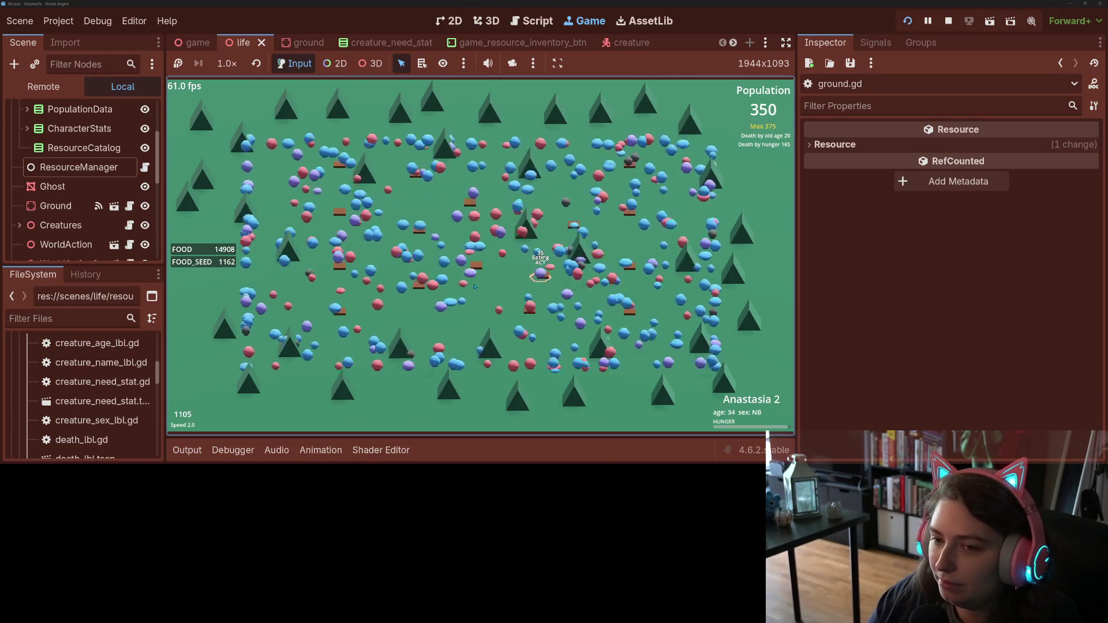
{"action": "left_click", "coordinate": [472, 257]}
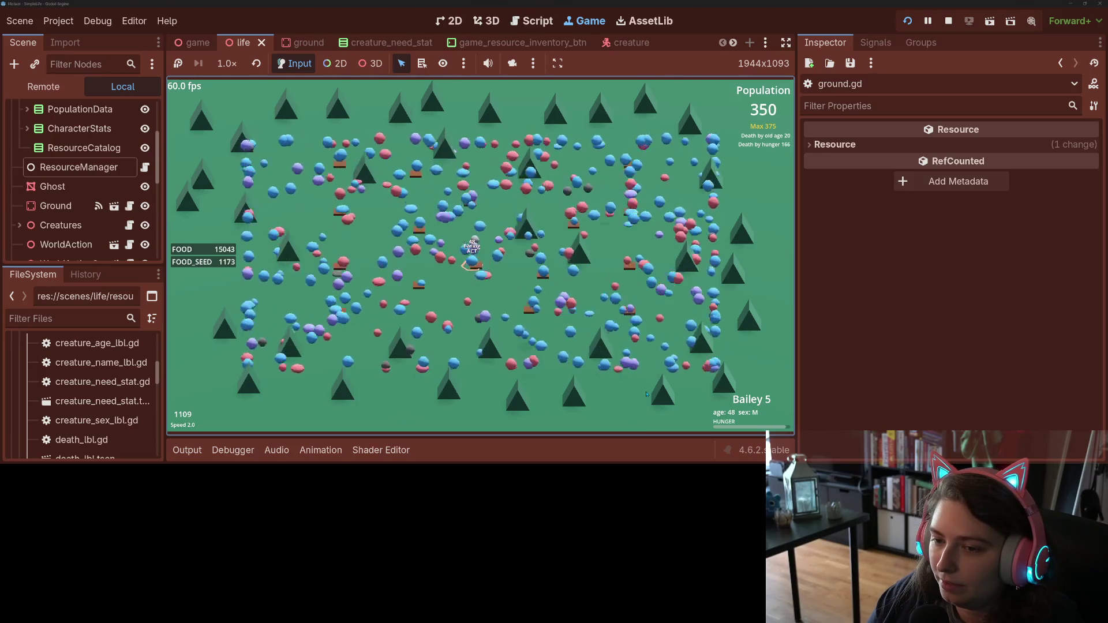
{"action": "key", "text": "1"}
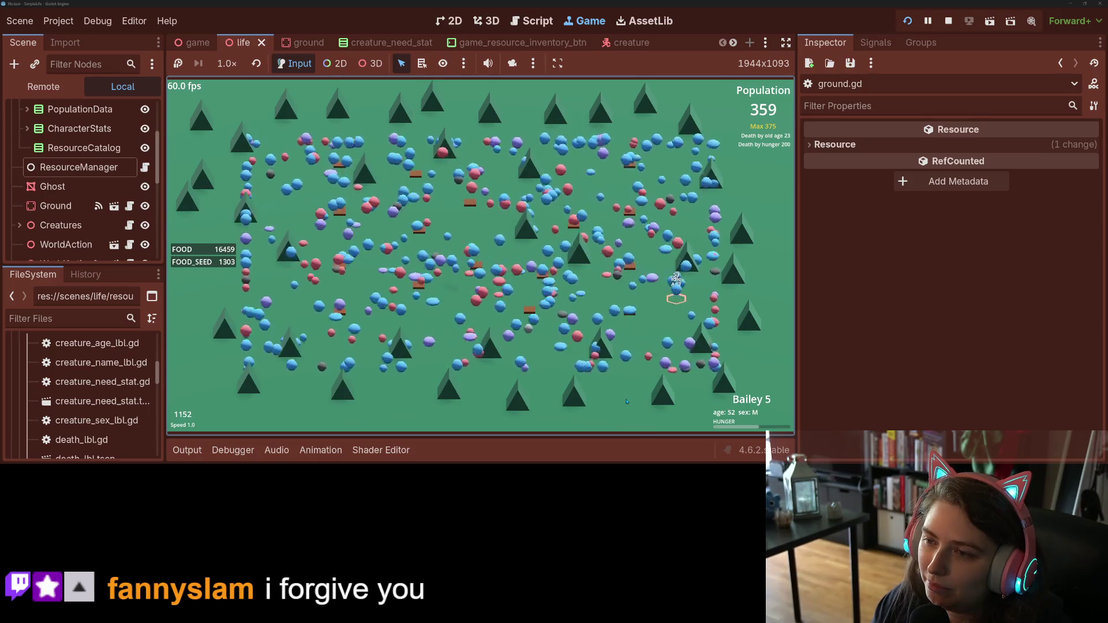
Step: Inspect the eating creature and several others on the field's right side
{"action": "left_click", "coordinate": [642, 310]}
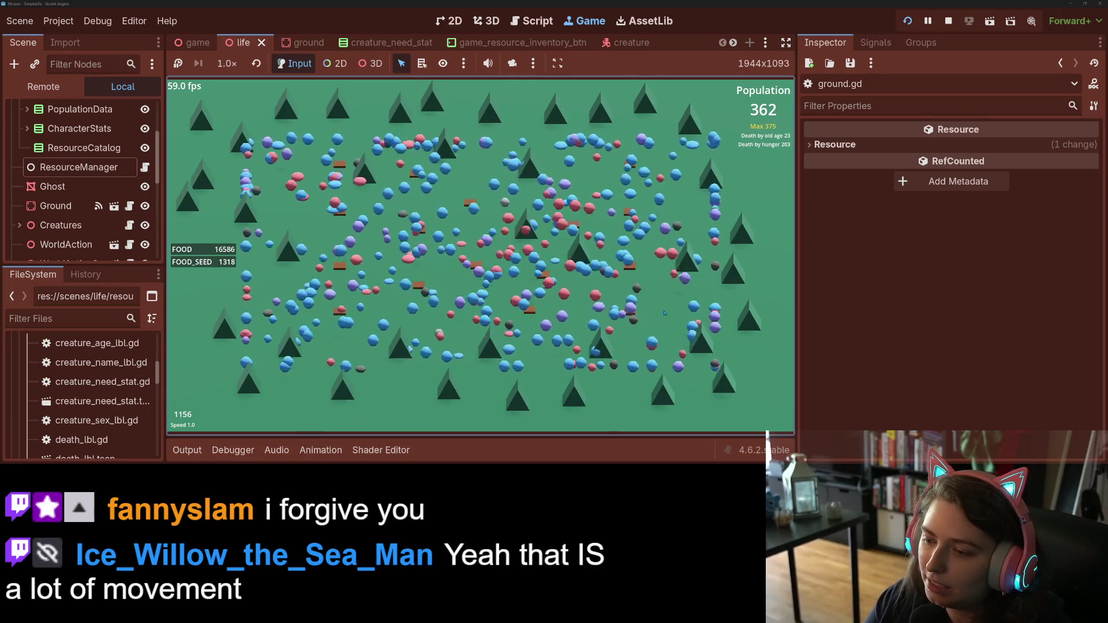
{"action": "left_click", "coordinate": [629, 187]}
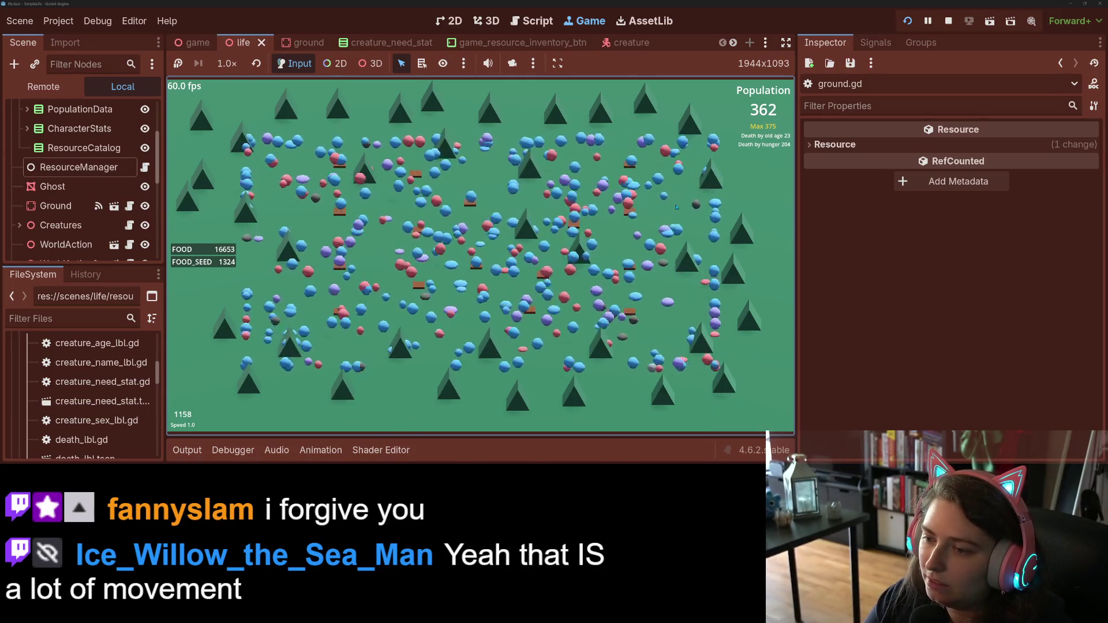
{"action": "left_click", "coordinate": [715, 286]}
{"action": "left_click", "coordinate": [746, 350]}
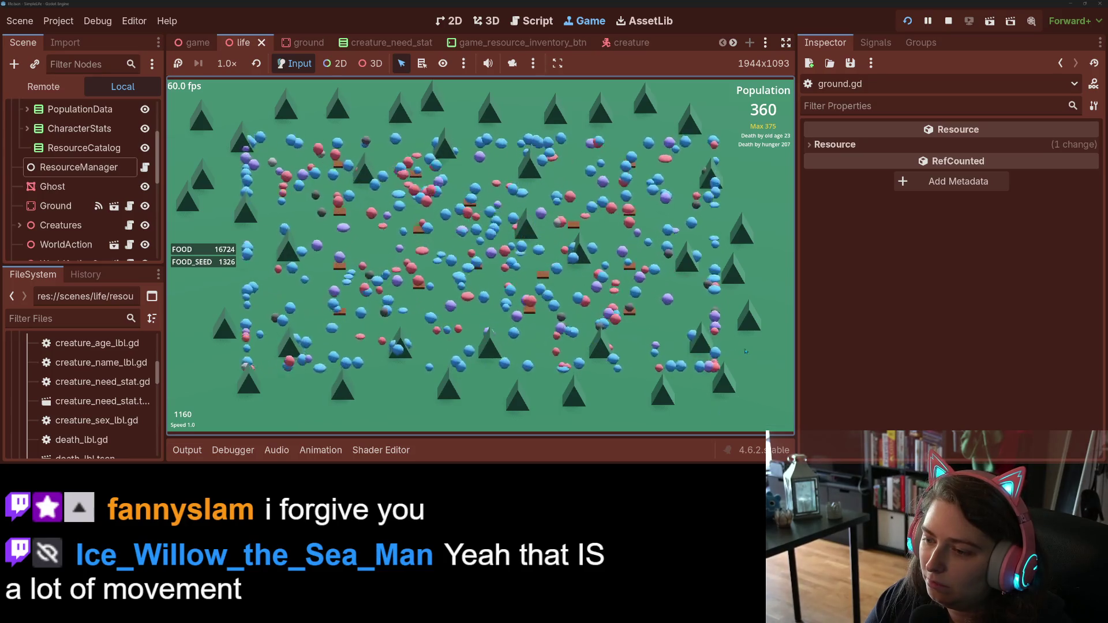
{"action": "left_click", "coordinate": [712, 361]}
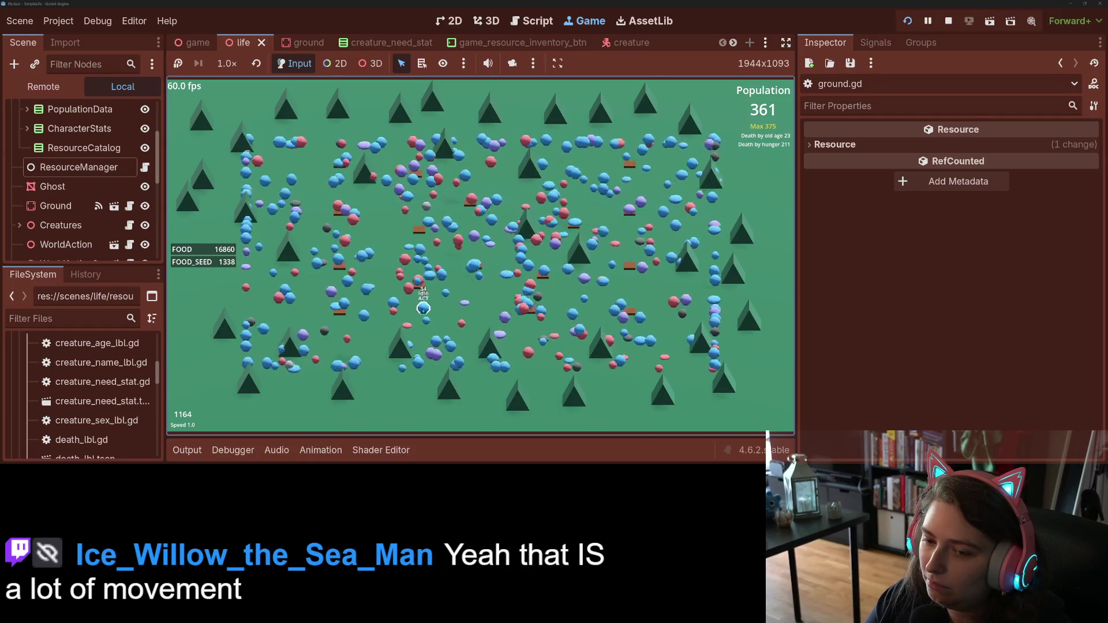
Step: Inspect creatures on the left, centre and right, including a mating one, then stop the game
{"action": "left_click", "coordinate": [423, 312]}
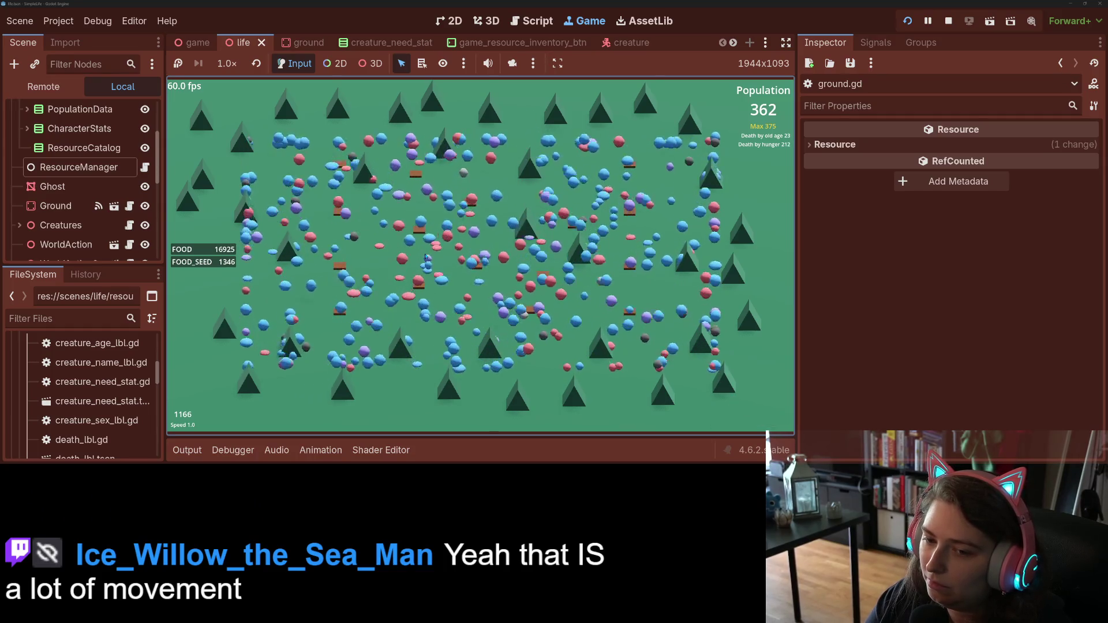
{"action": "left_click", "coordinate": [430, 263]}
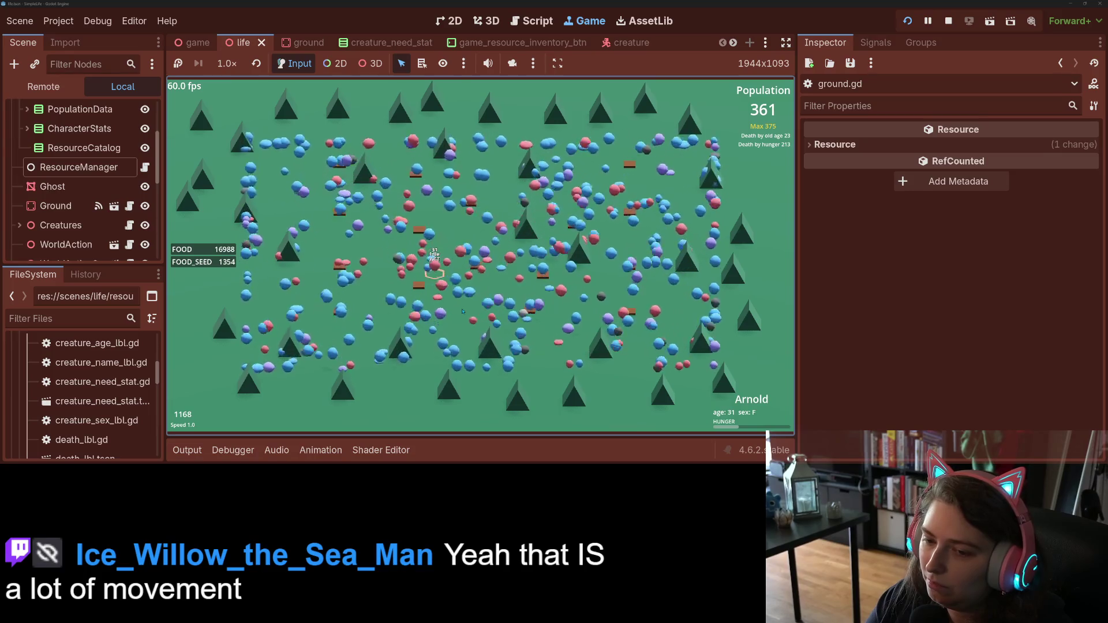
{"action": "left_click", "coordinate": [634, 291]}
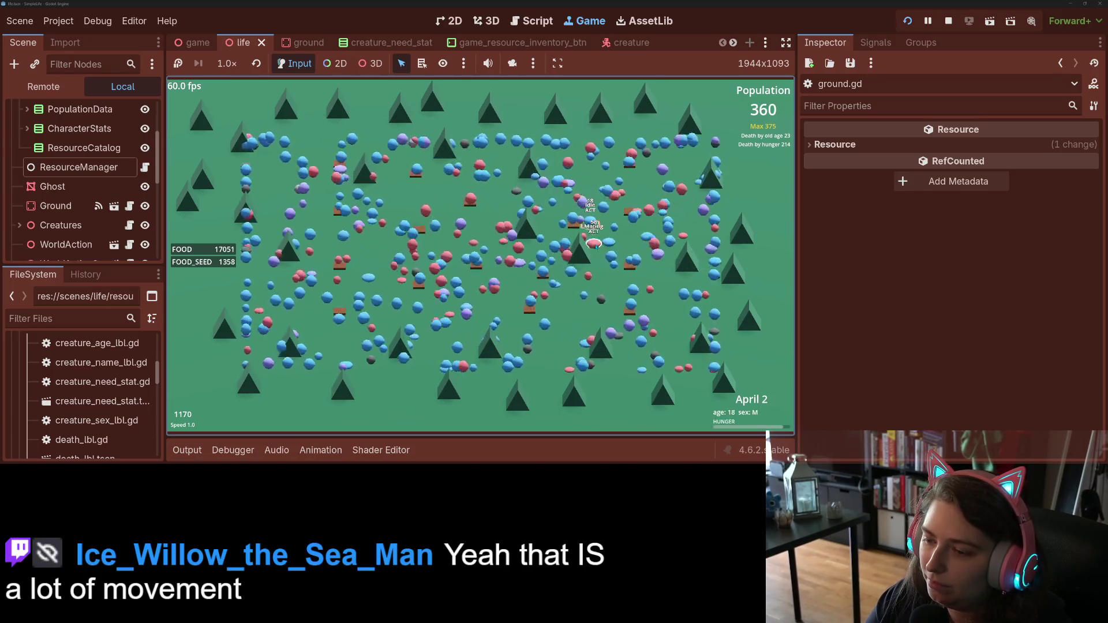
{"action": "left_click", "coordinate": [634, 289]}
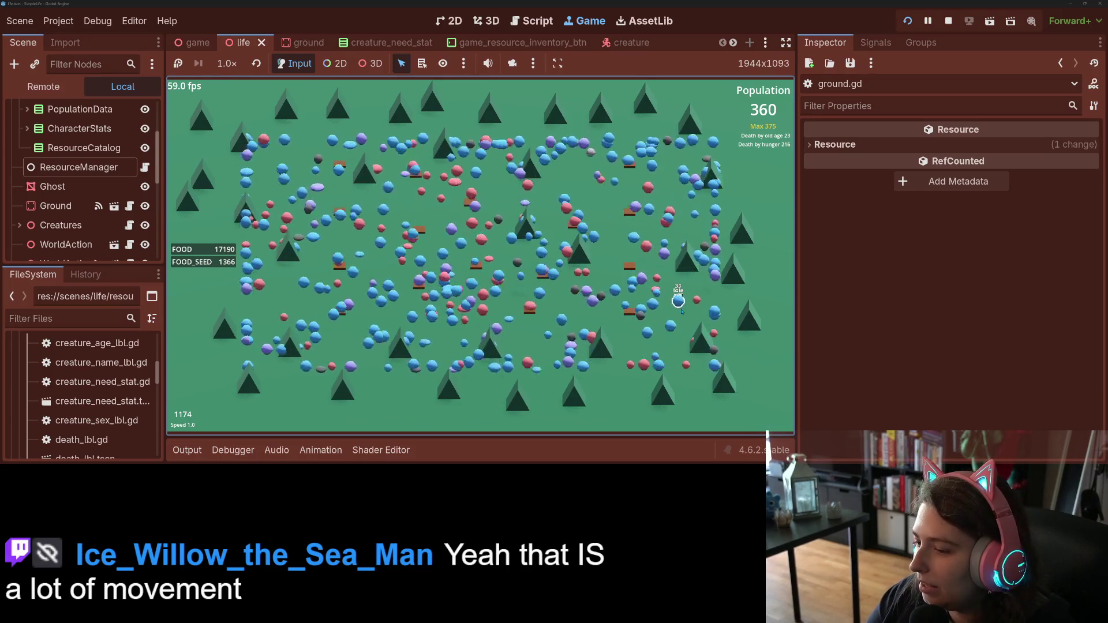
{"action": "left_click", "coordinate": [680, 309]}
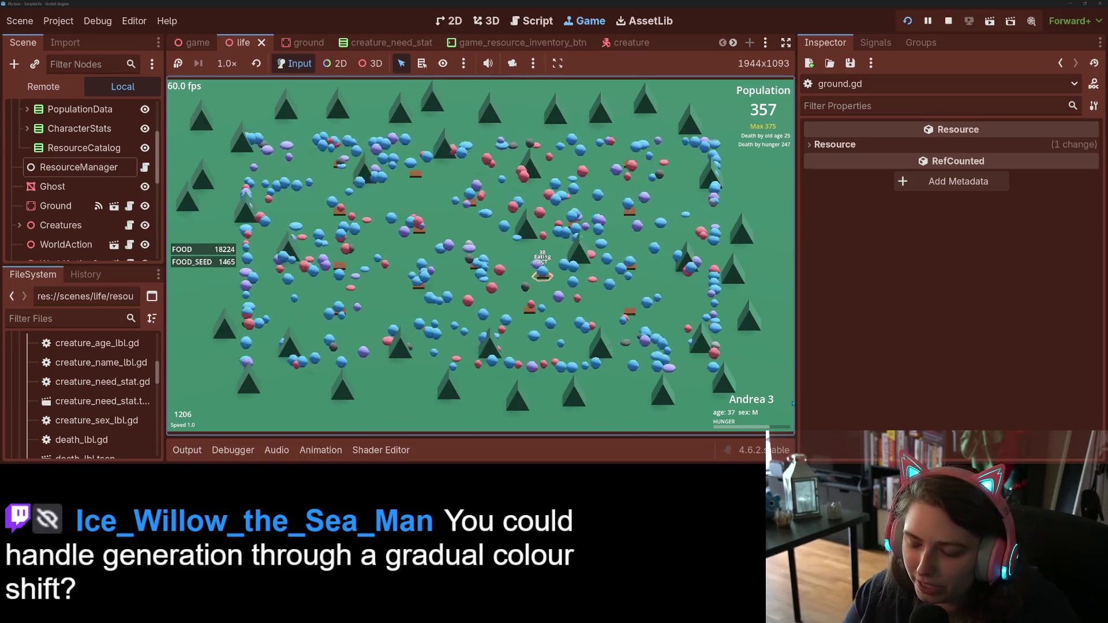
{"action": "left_click", "coordinate": [949, 20]}
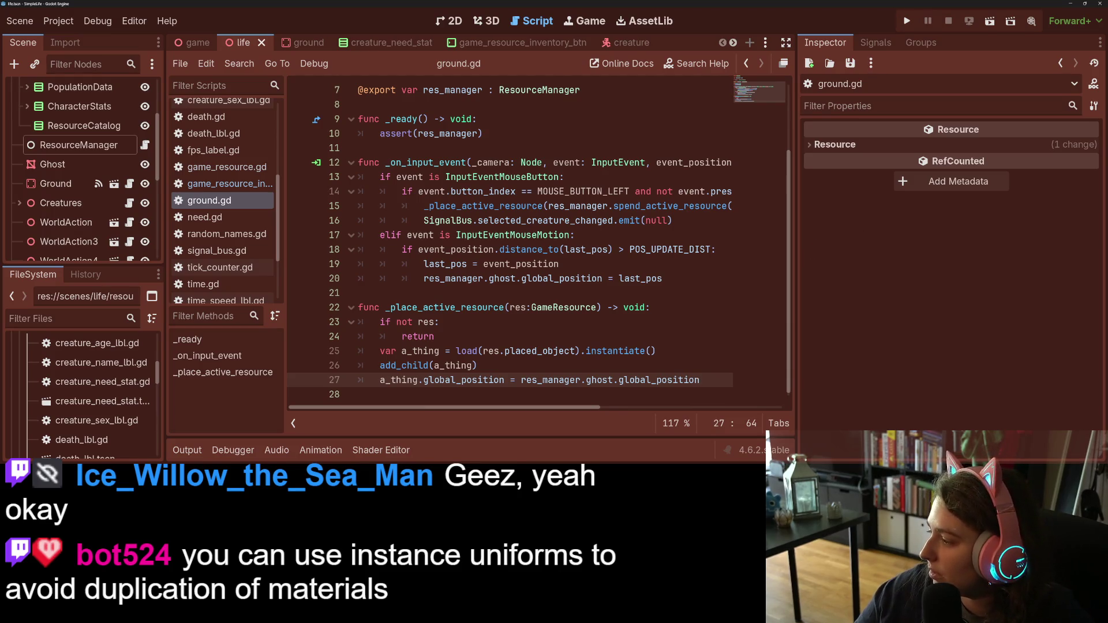
Step: Search 'godot instance uniforms' in a new Firefox tab and open the Godot Shading language docs
{"action": "key", "text": "alt+Tab"}
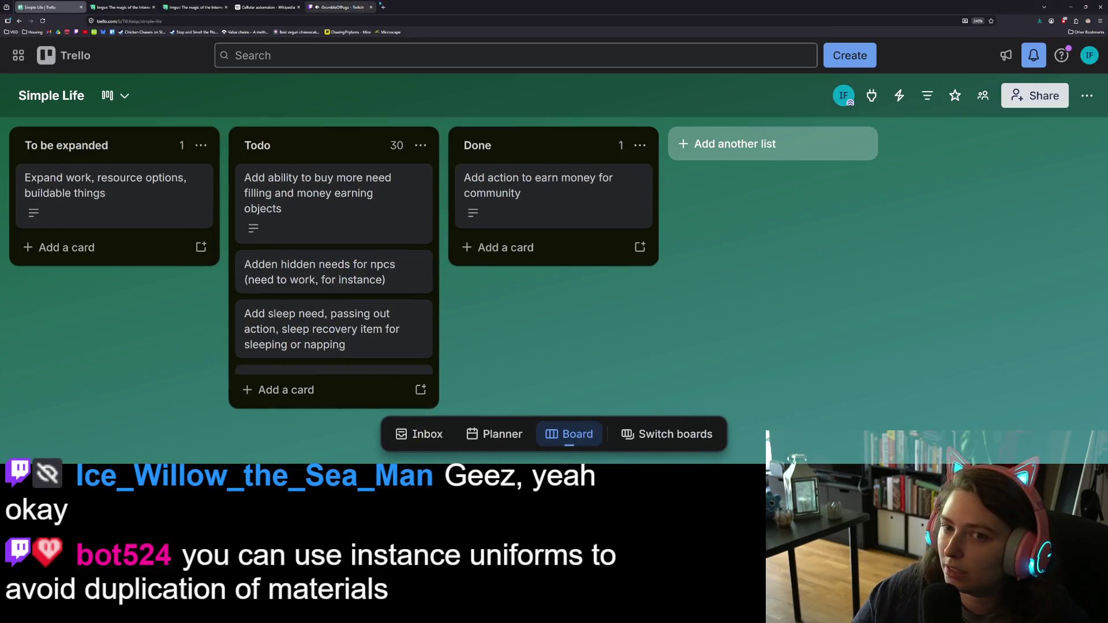
{"action": "left_click", "coordinate": [382, 7]}
{"action": "type", "text": "godot "}
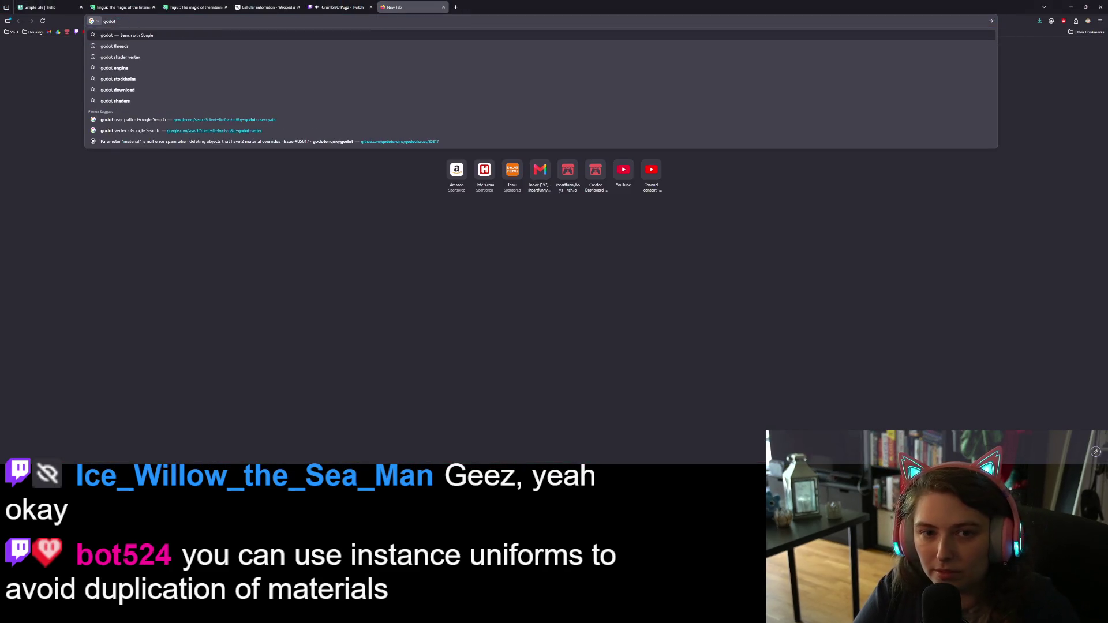
{"action": "type", "text": "instance uniforms"}
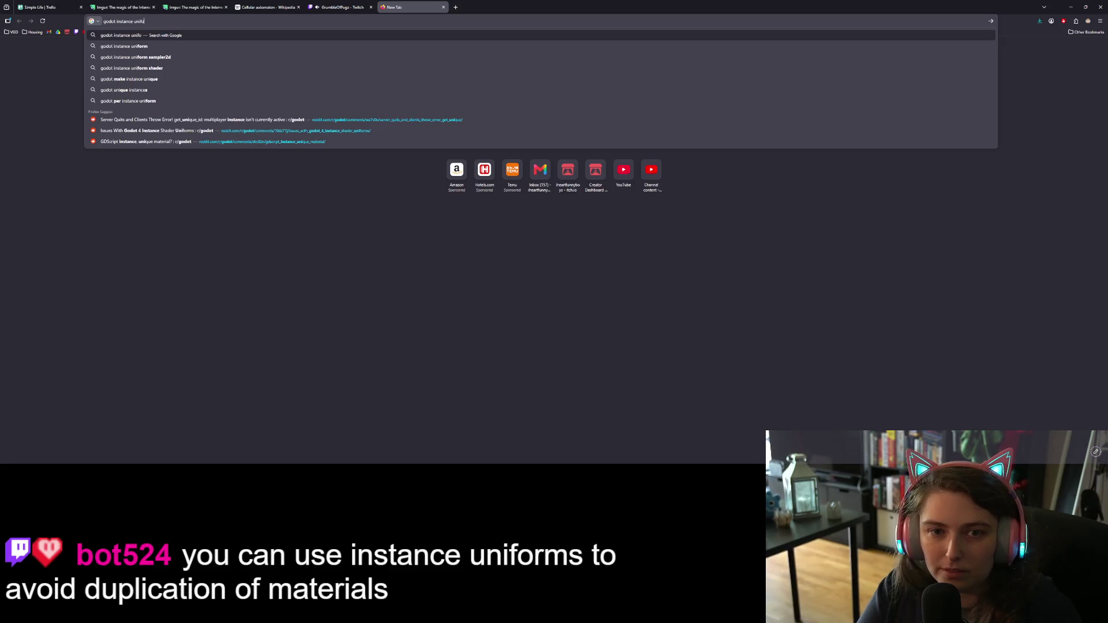
{"action": "key", "text": "Return"}
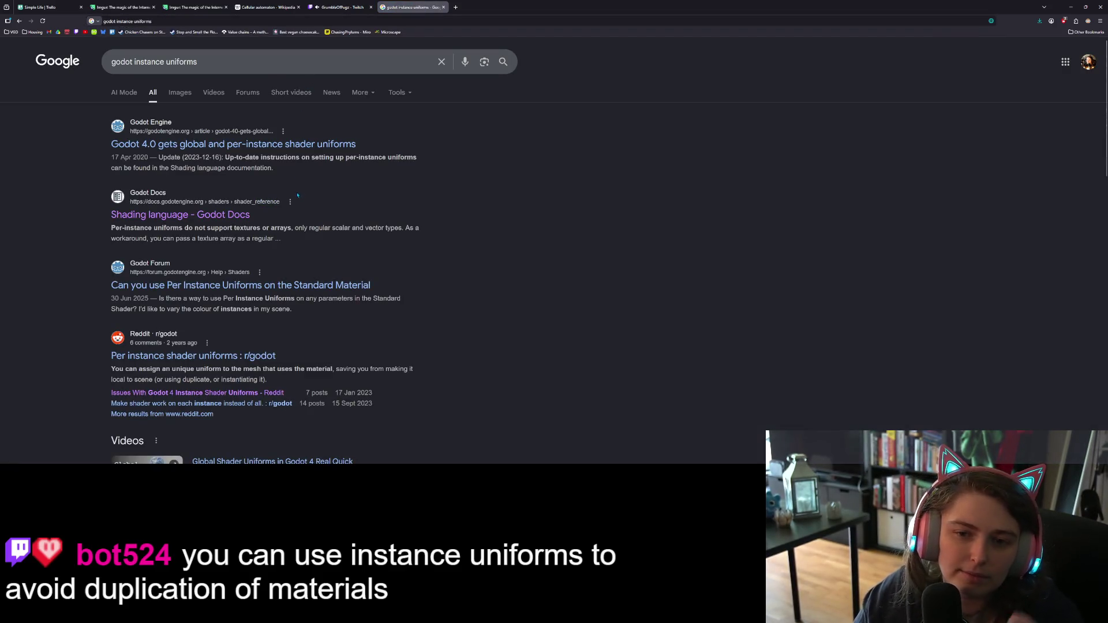
{"action": "left_click", "coordinate": [235, 213]}
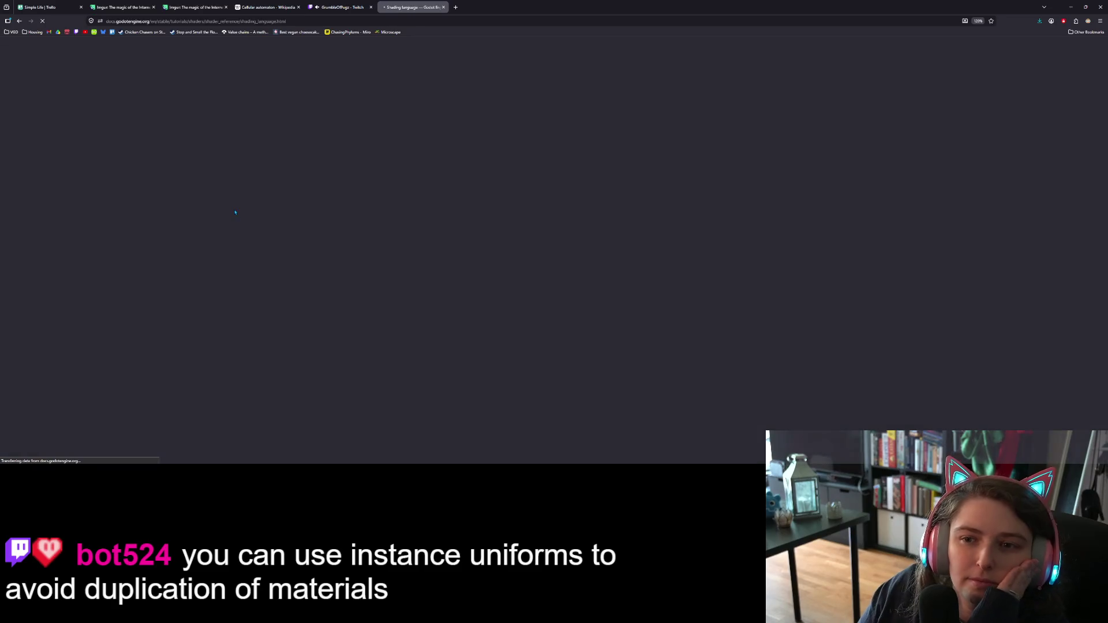
Step: Scroll the Shading language page to its table of GLSL ES 3.0 data types
{"action": "scroll", "coordinate": [749, 225], "scroll_direction": "down", "scroll_amount": 1}
{"action": "scroll", "coordinate": [749, 224], "scroll_direction": "down", "scroll_amount": 1}
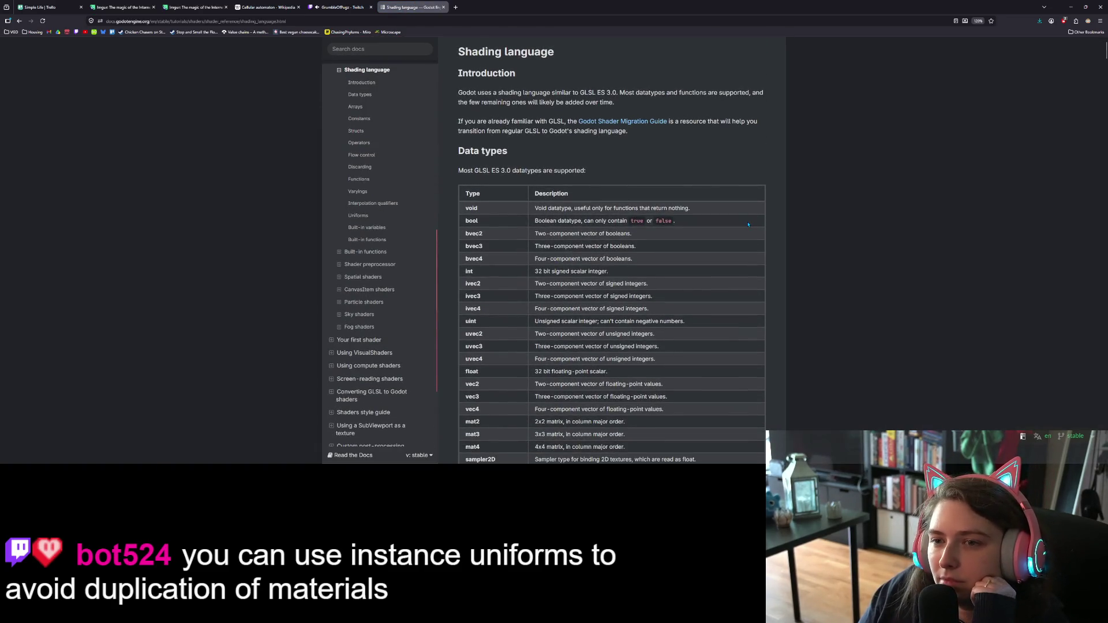
{"action": "scroll", "coordinate": [749, 224], "scroll_direction": "down", "scroll_amount": 7}
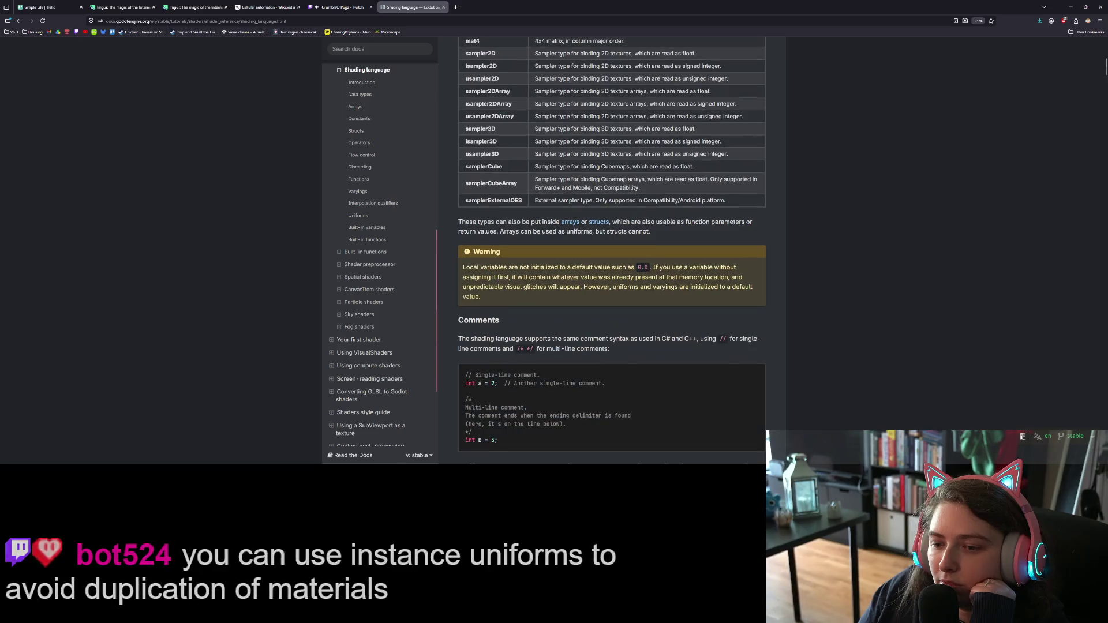
{"action": "scroll", "coordinate": [749, 222], "scroll_direction": "up", "scroll_amount": 4}
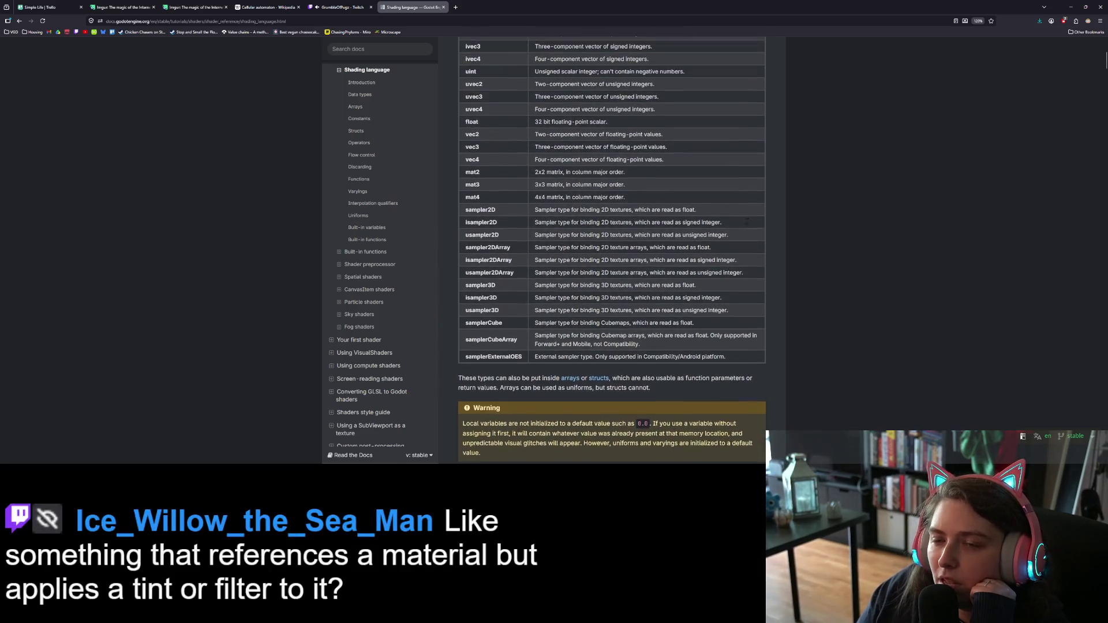
{"action": "scroll", "coordinate": [762, 227], "scroll_direction": "up", "scroll_amount": 2}
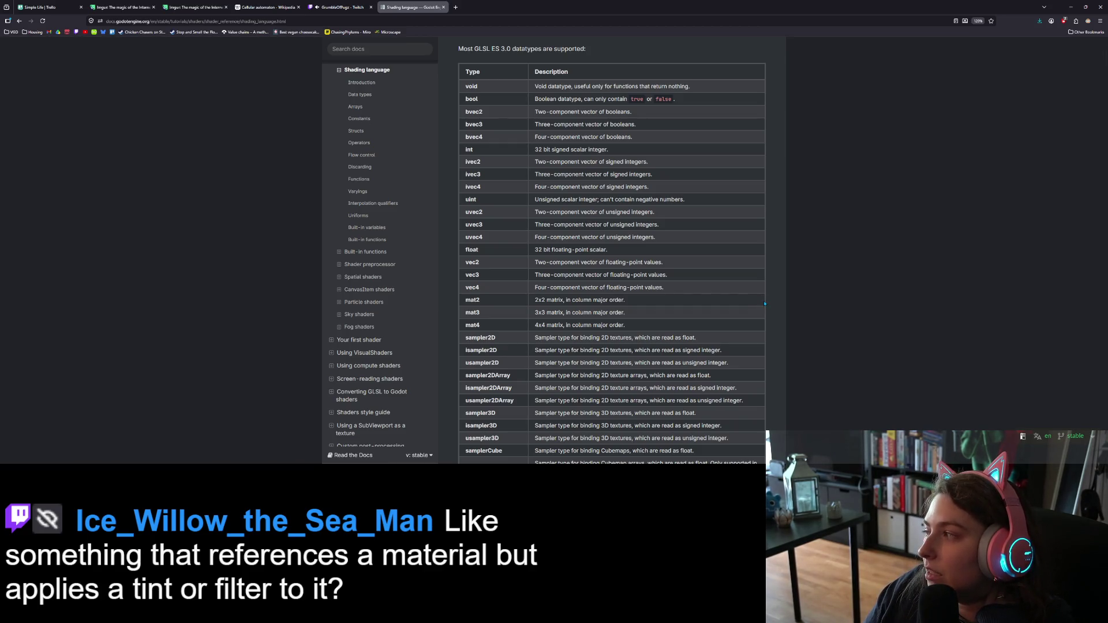
Step: Minimize Firefox to work in the editor, later return to it with a blank tab
{"action": "left_click", "coordinate": [1071, 7]}
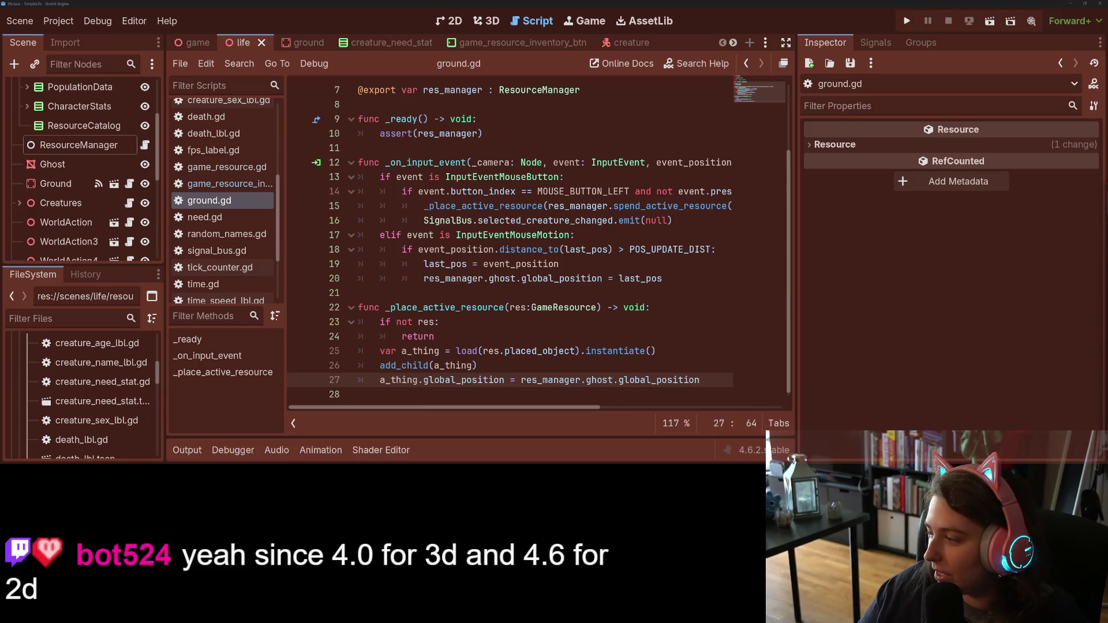
{"action": "key", "text": "alt+Tab"}
{"action": "key", "text": "ctrl+t"}
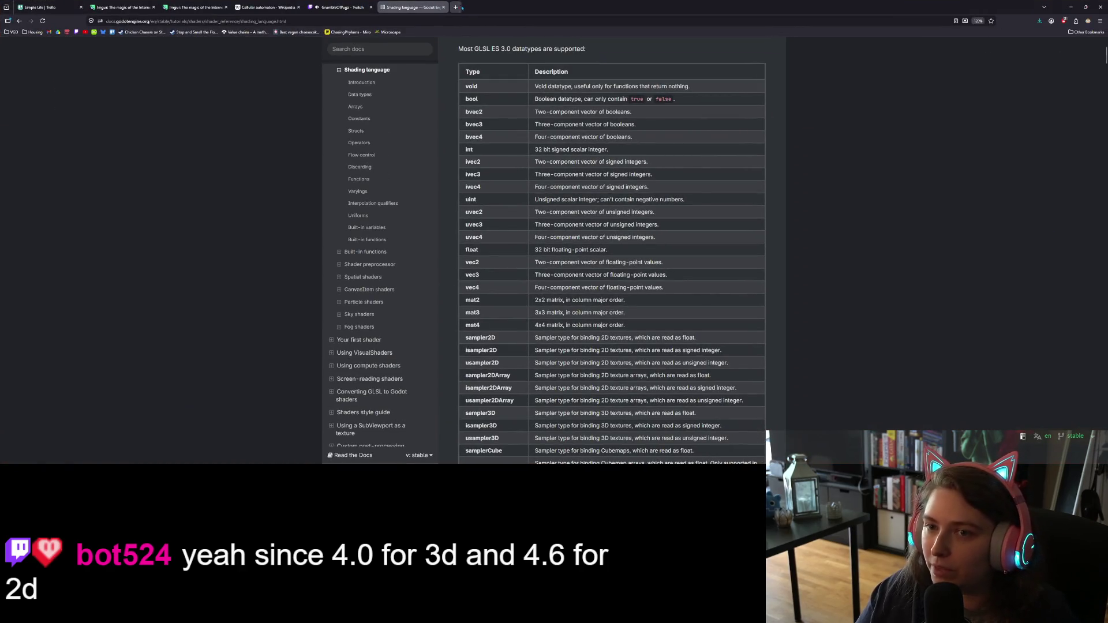
Step: Search meshinstance.set_instance_shader_parameter, then load itch.io/dashboard and open the Like Rabbits page
{"action": "type", "text": "meshinstance.set_instance_shader_parameter"}
{"action": "key", "text": "Return"}
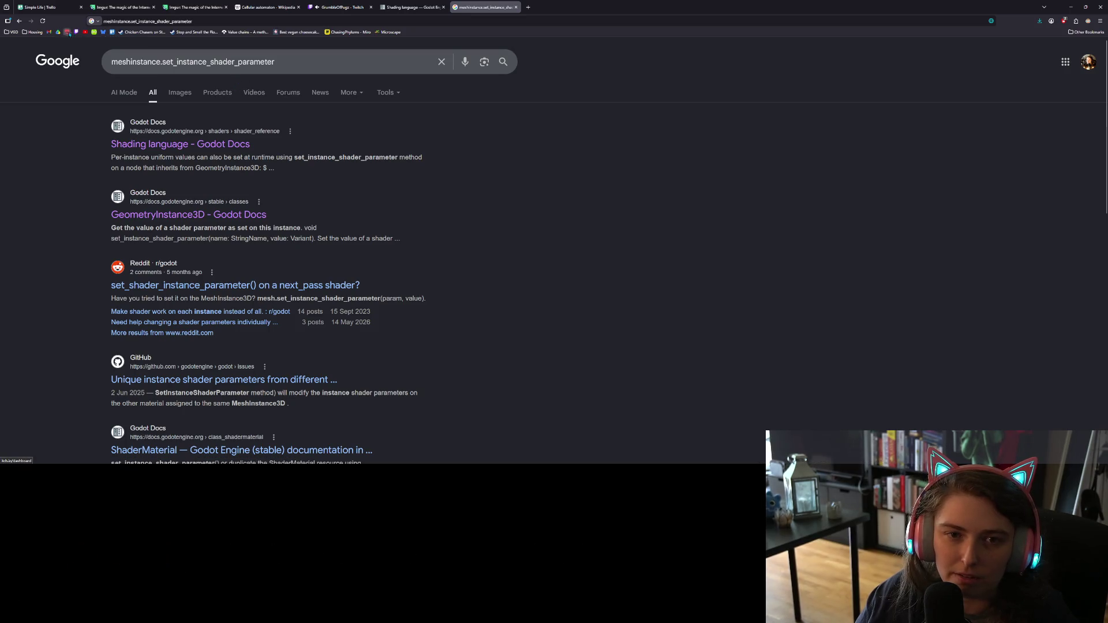
{"action": "key", "text": "ctrl+t"}
{"action": "type", "text": "itch.io/dashboard"}
{"action": "key", "text": "Return"}
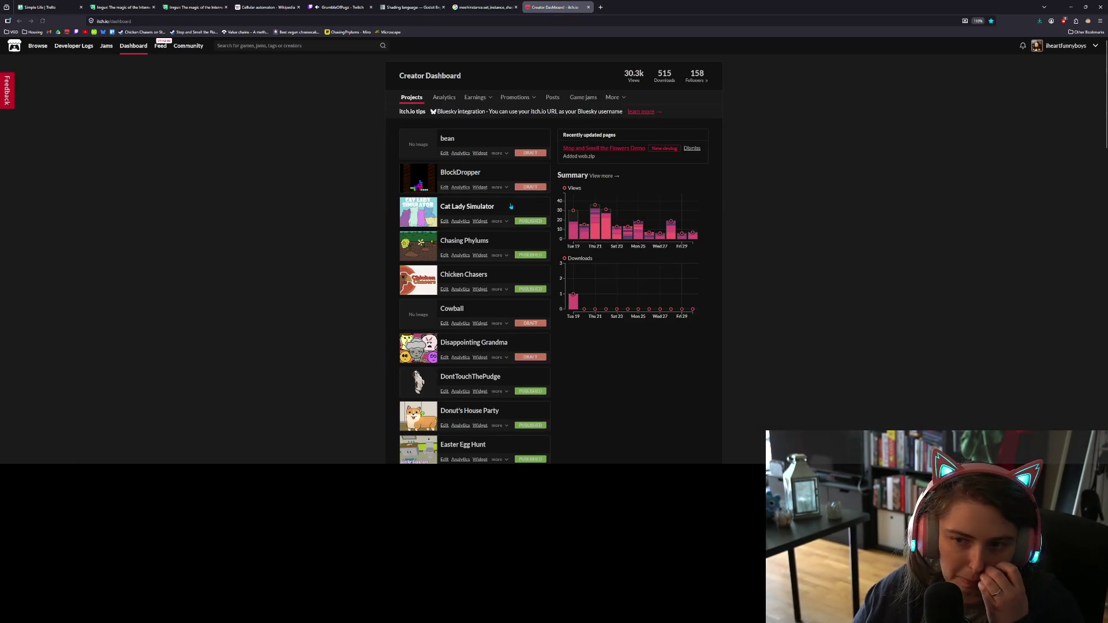
{"action": "scroll", "coordinate": [508, 304], "scroll_direction": "down", "scroll_amount": 8}
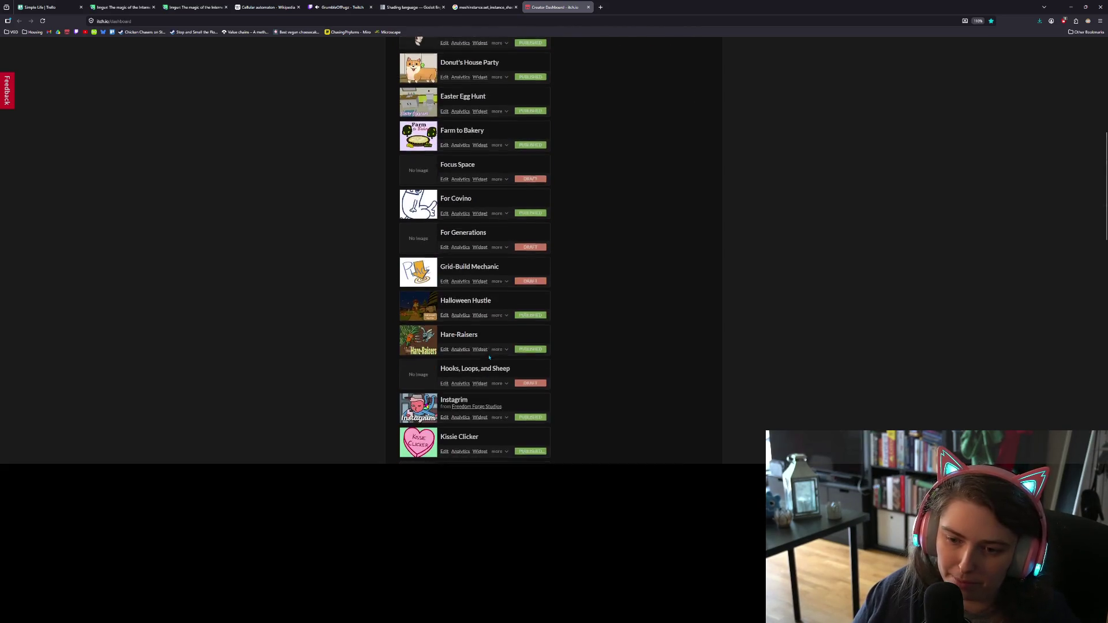
{"action": "scroll", "coordinate": [489, 358], "scroll_direction": "down", "scroll_amount": 2}
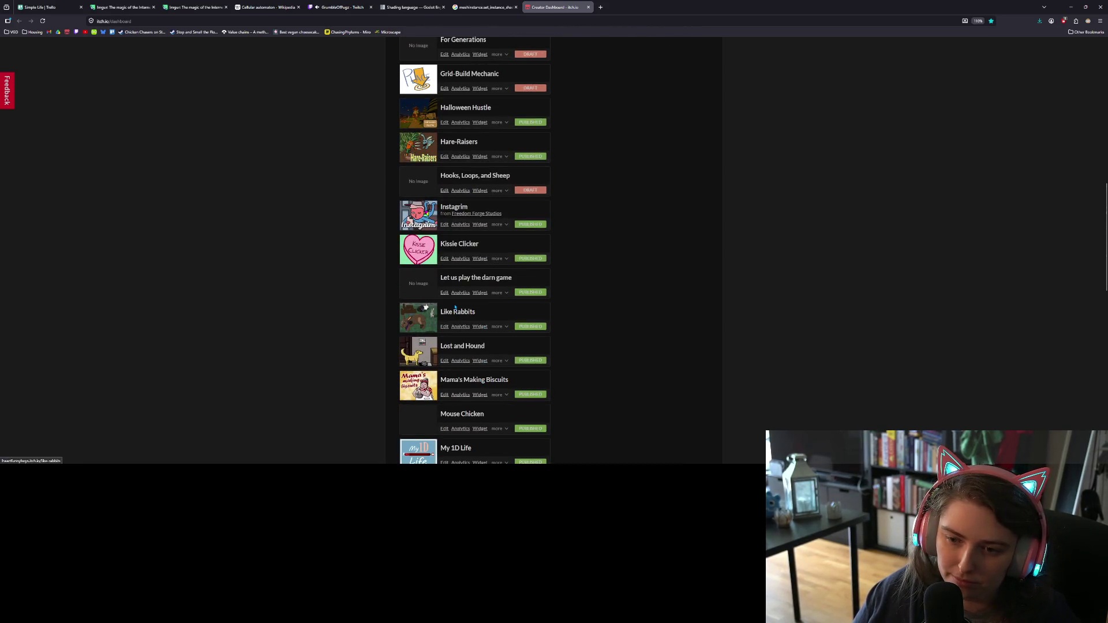
{"action": "left_click", "coordinate": [455, 316]}
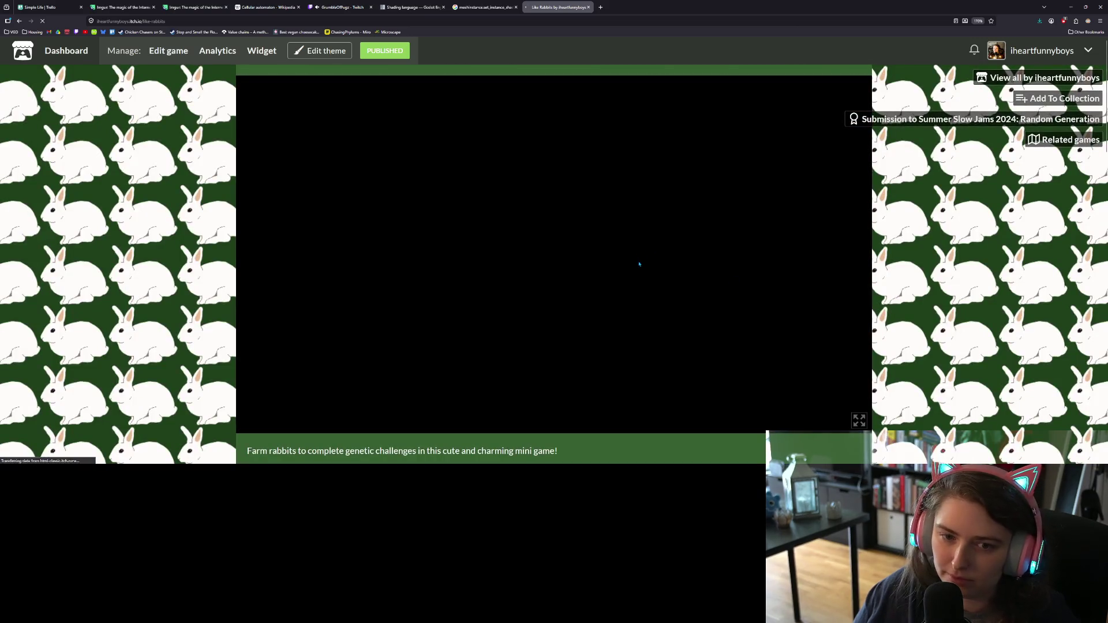
Step: Scroll the Like Rabbits page while the web build loads, then start Level 1
{"action": "scroll", "coordinate": [649, 379], "scroll_direction": "down", "scroll_amount": 4}
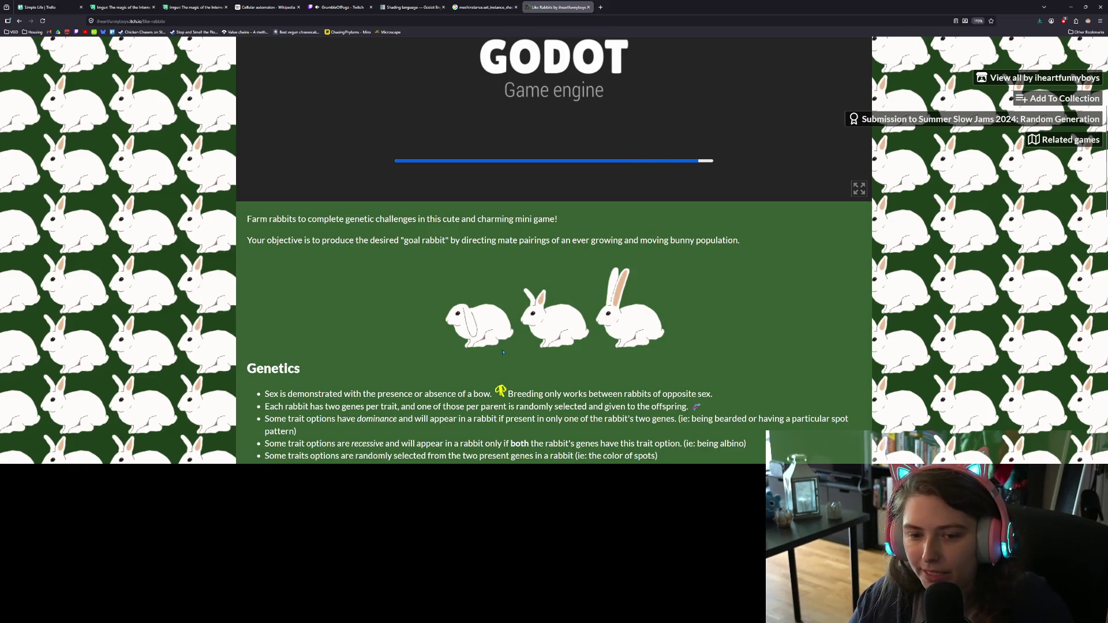
{"action": "scroll", "coordinate": [532, 345], "scroll_direction": "up", "scroll_amount": 4}
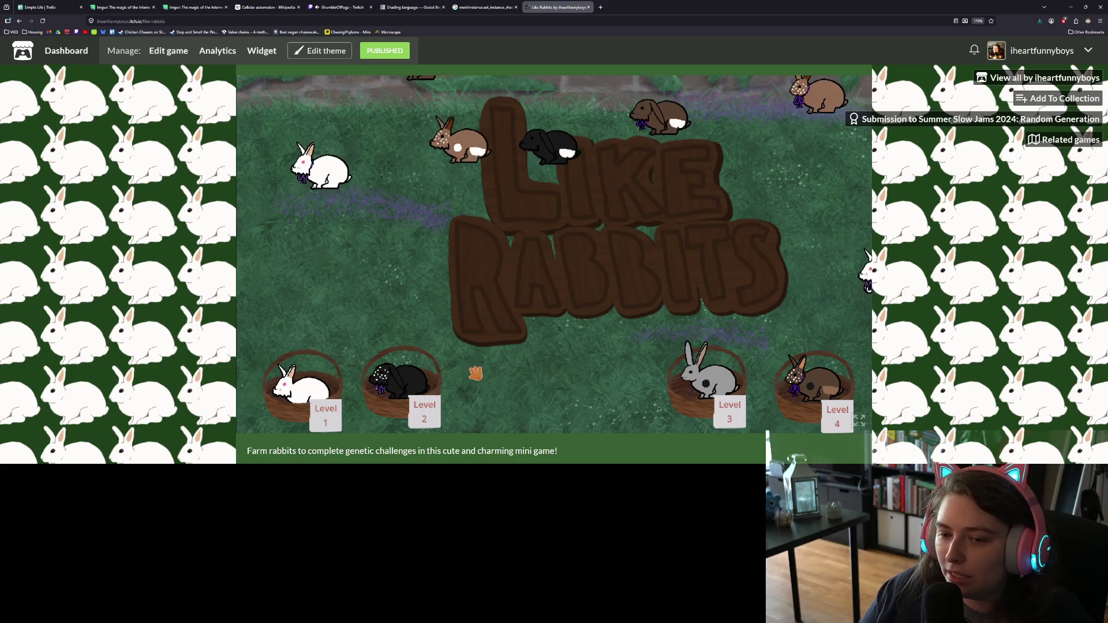
{"action": "left_click", "coordinate": [314, 392]}
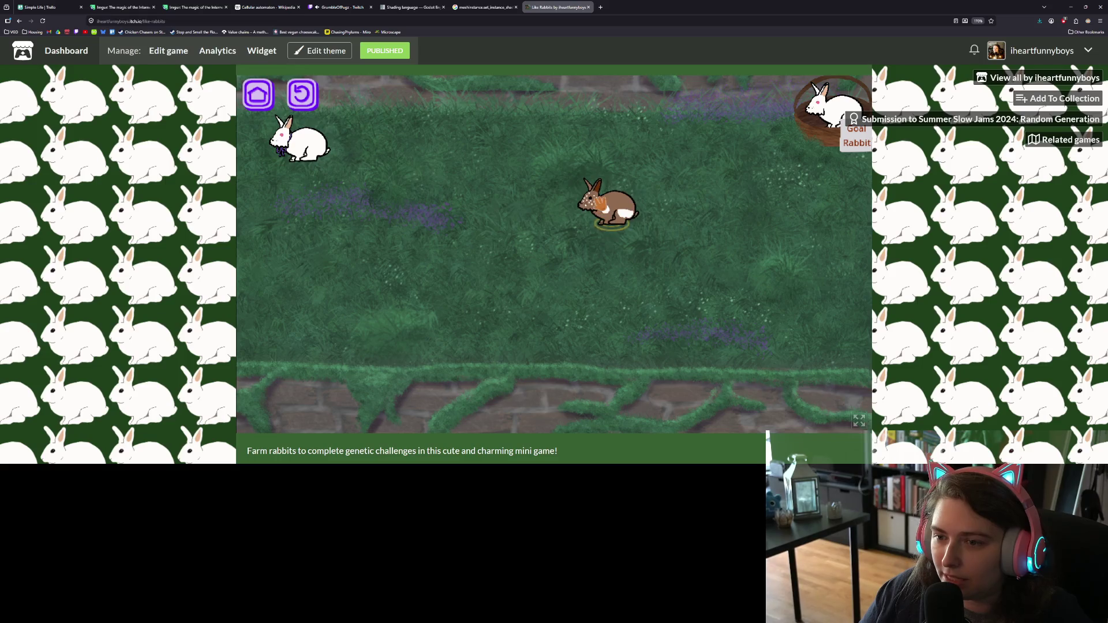
Step: Drag rabbits onto mates, pairing brown with white and moving the spotted one, until the round is won
{"action": "left_click_drag", "start_coordinate": [610, 207], "coordinate": [303, 144]}
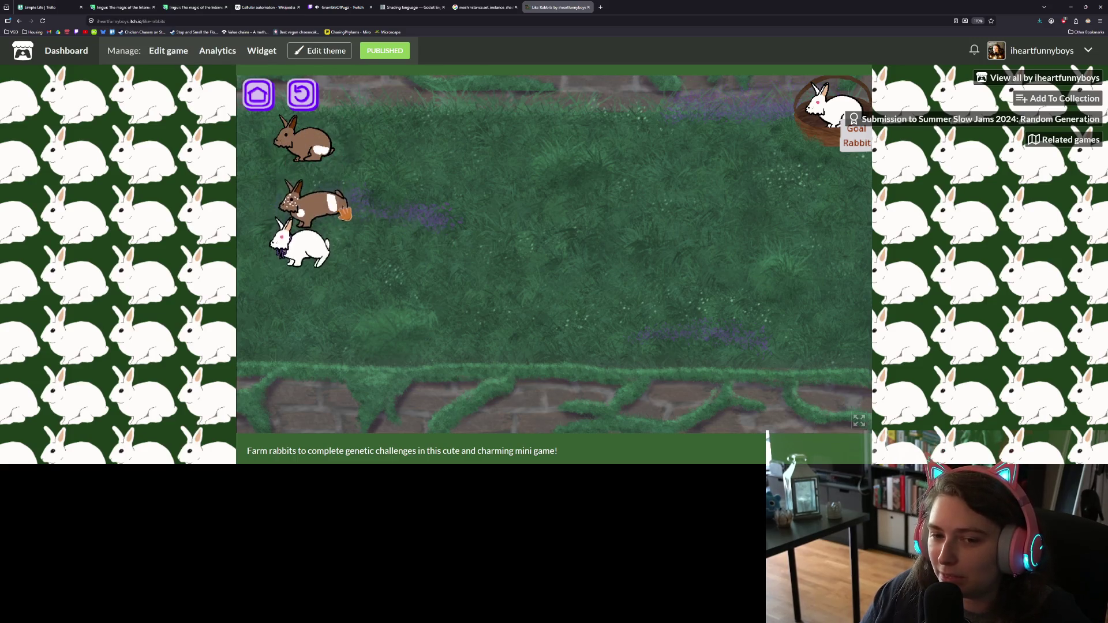
{"action": "left_click_drag", "start_coordinate": [301, 249], "coordinate": [325, 173]}
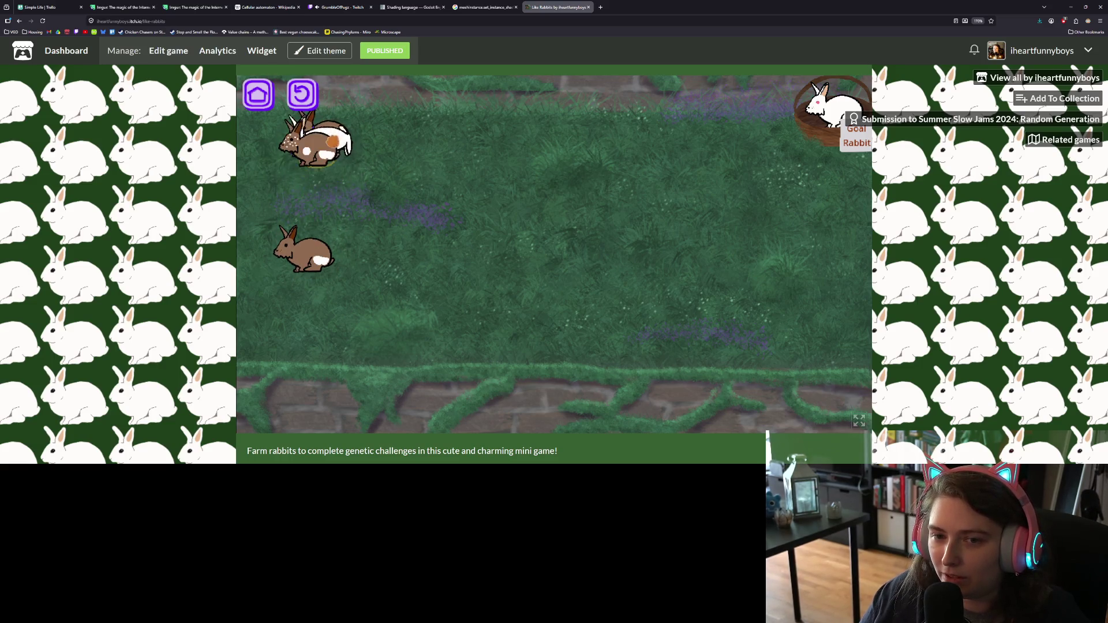
{"action": "left_click_drag", "start_coordinate": [337, 151], "coordinate": [332, 161]}
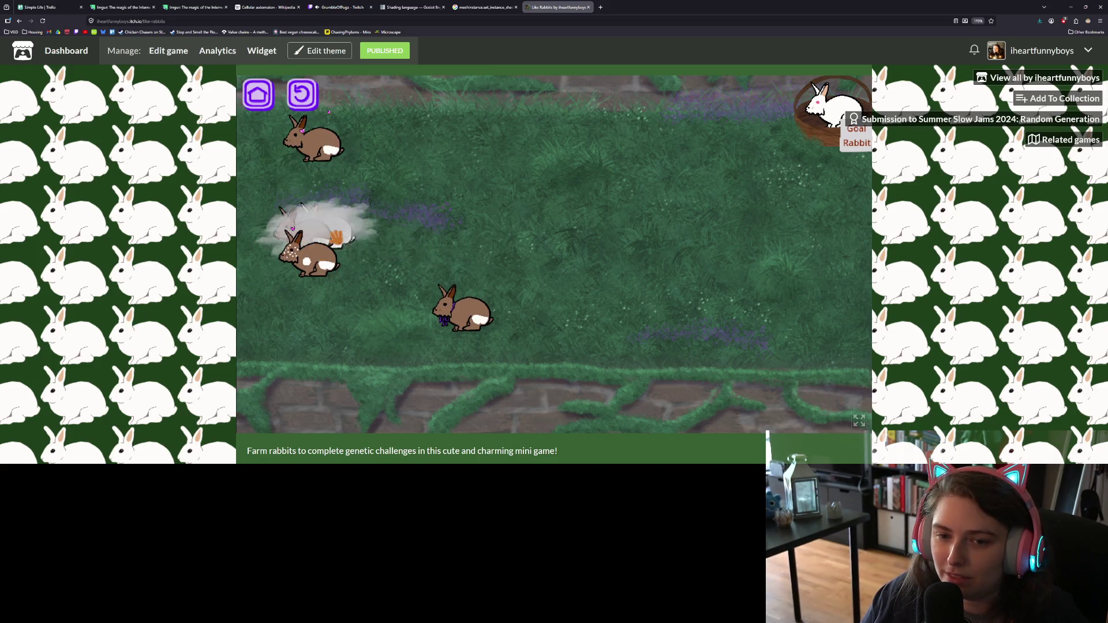
{"action": "left_click_drag", "start_coordinate": [308, 254], "coordinate": [580, 250]}
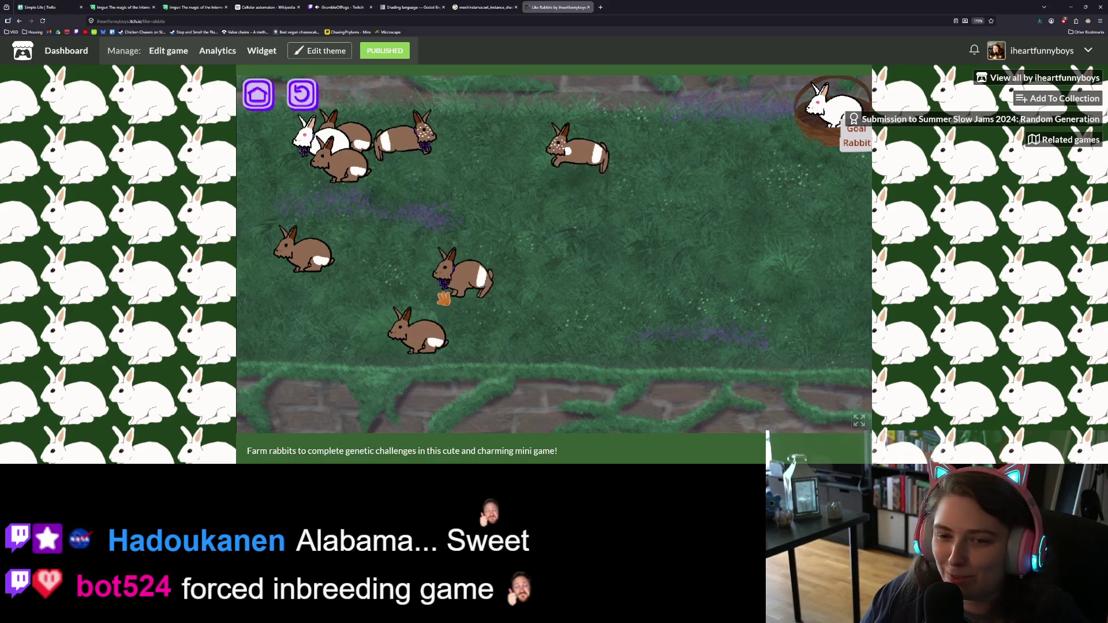
{"action": "left_click_drag", "start_coordinate": [323, 138], "coordinate": [361, 200]}
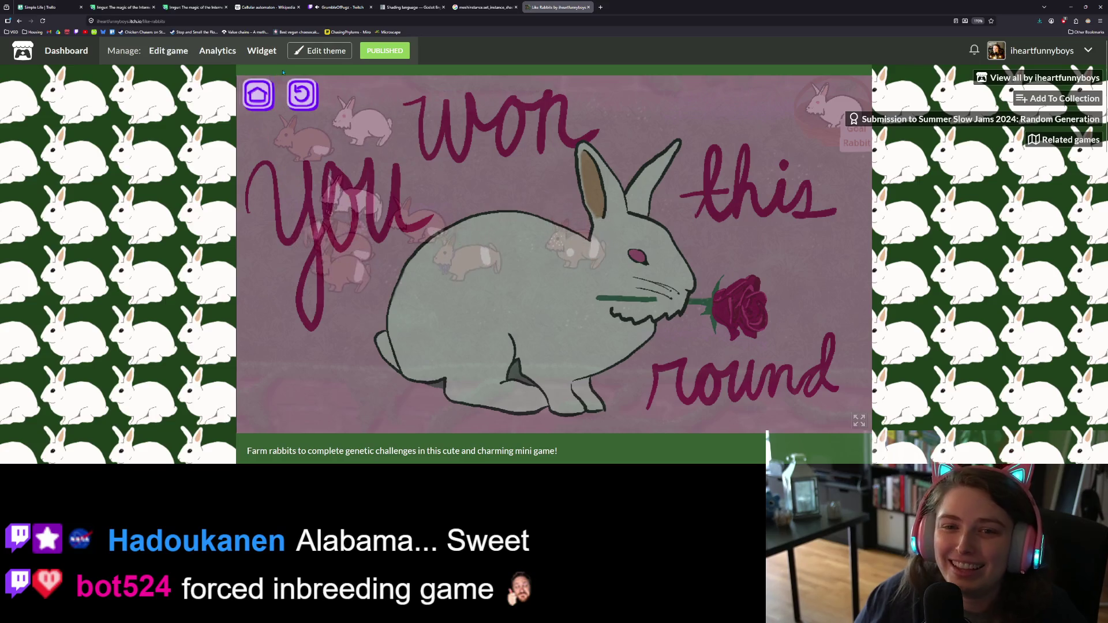
Step: Dismiss the win screen back to the title, then close the Like Rabbits tab
{"action": "left_click", "coordinate": [258, 94]}
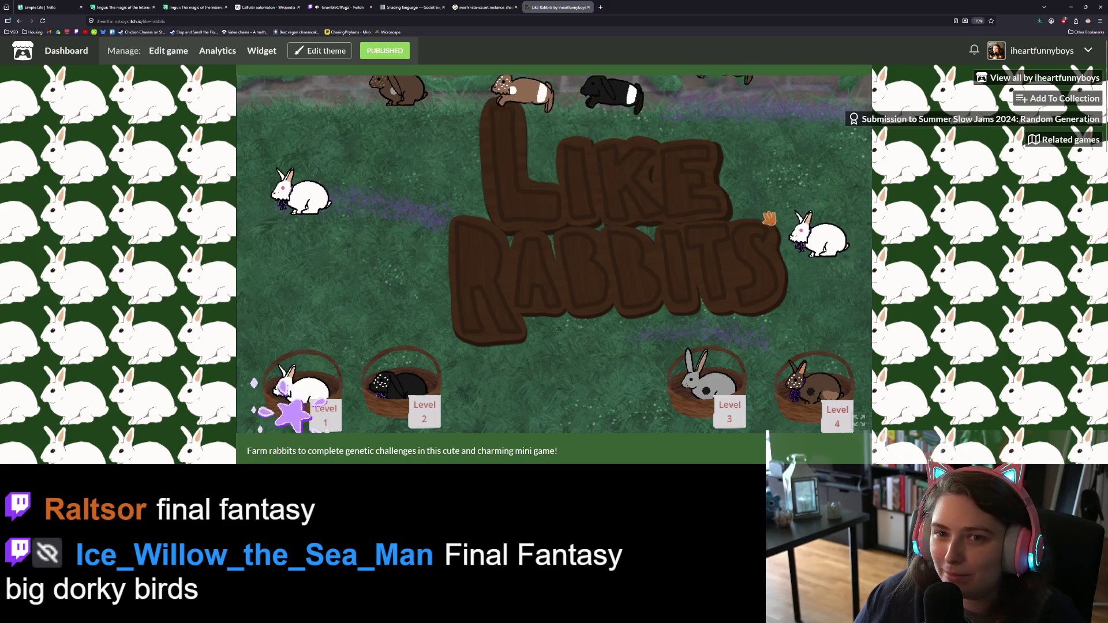
{"action": "left_click", "coordinate": [589, 7]}
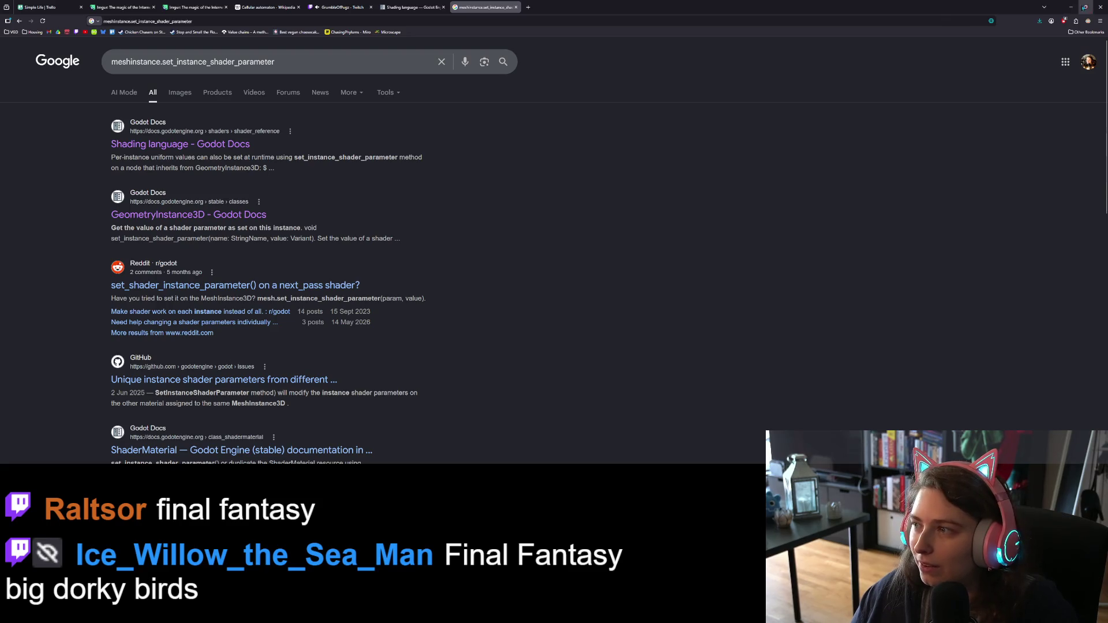
Step: Minimize the browser to return to ground.gd in Godot, with the cursor at the end of line 24
{"action": "left_click", "coordinate": [1071, 7]}
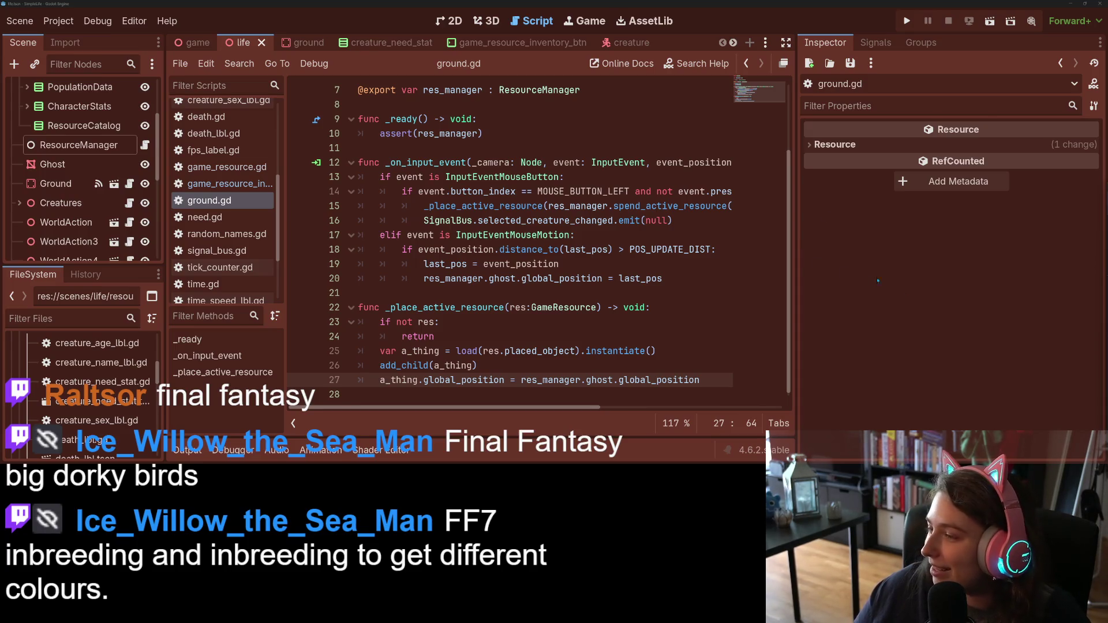
{"action": "left_click", "coordinate": [584, 335]}
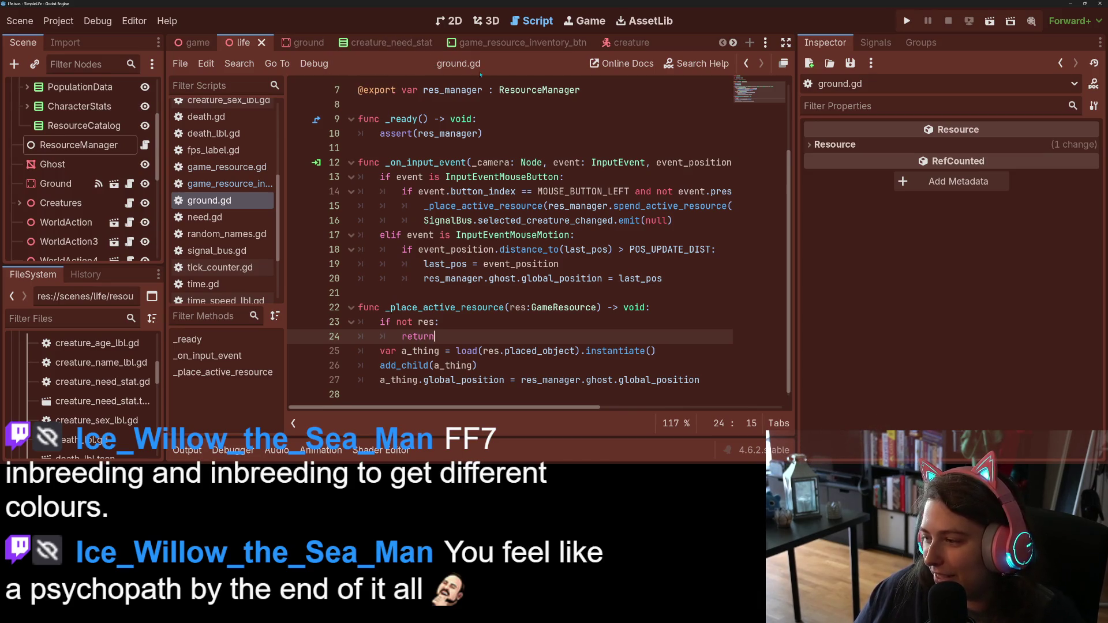
{"action": "left_click", "coordinate": [492, 22]}
{"action": "scroll", "coordinate": [600, 254], "scroll_direction": "up", "scroll_amount": 5}
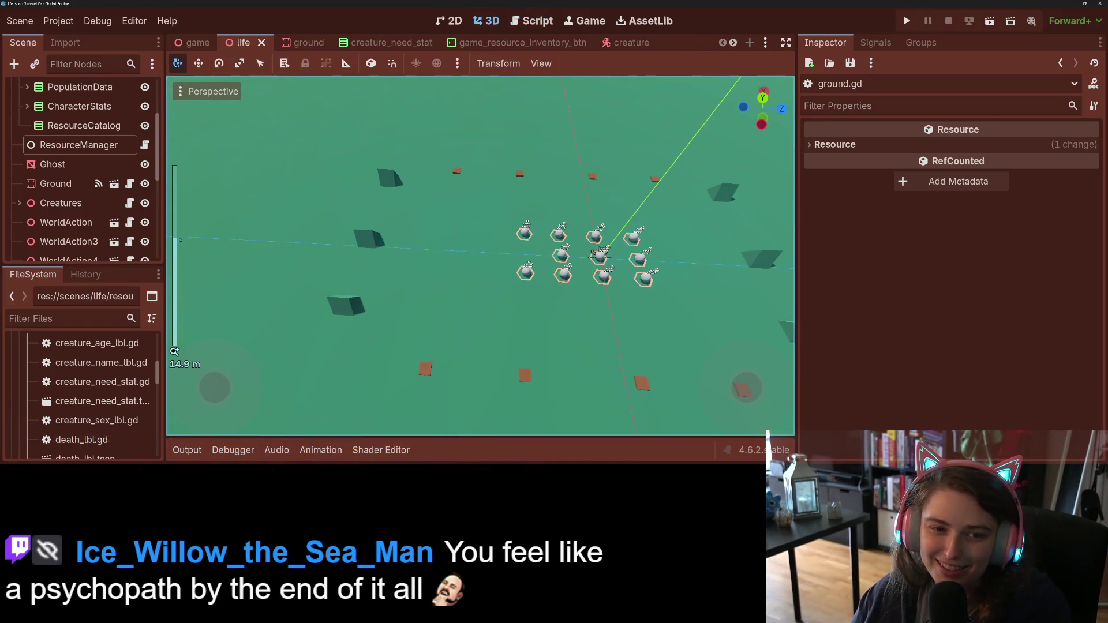
Step: Nest WorldAction under Ground and delete the extra copies WorldAction3 through WorldAction9
{"action": "left_click_drag", "start_coordinate": [81, 266], "coordinate": [81, 382]}
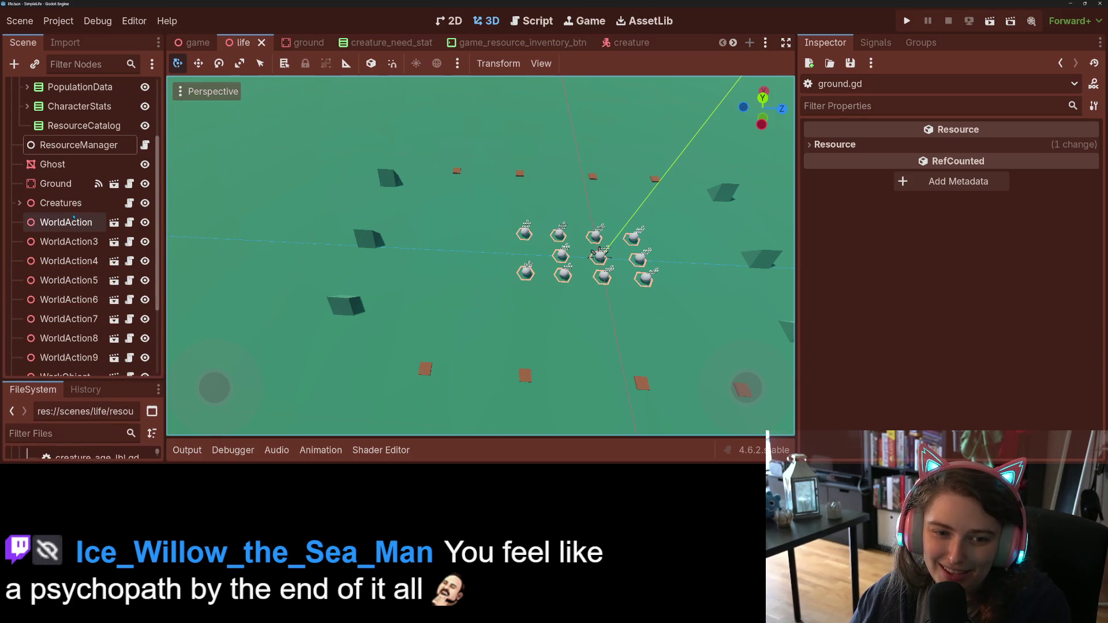
{"action": "left_click", "coordinate": [74, 222]}
{"action": "mouse_move", "coordinate": [75, 224]}
{"action": "left_mouse_down"}
{"action": "mouse_move", "coordinate": [85, 204]}
{"action": "mouse_move", "coordinate": [72, 184]}
{"action": "left_mouse_up"}
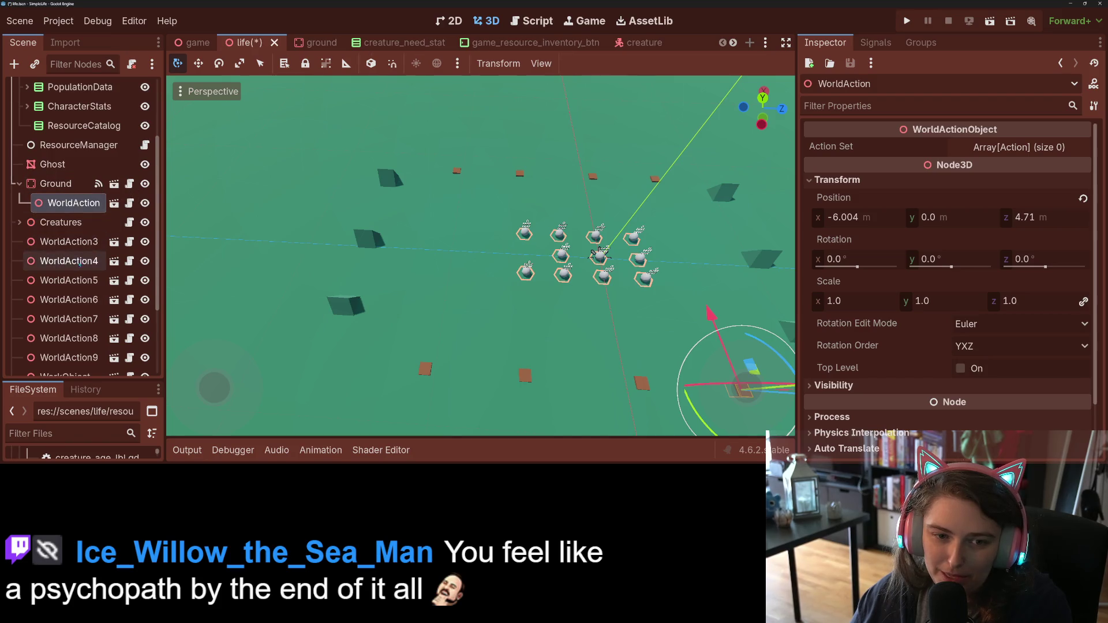
{"action": "left_click", "coordinate": [69, 241]}
{"action": "scroll", "coordinate": [87, 310], "scroll_direction": "down", "scroll_amount": 3}
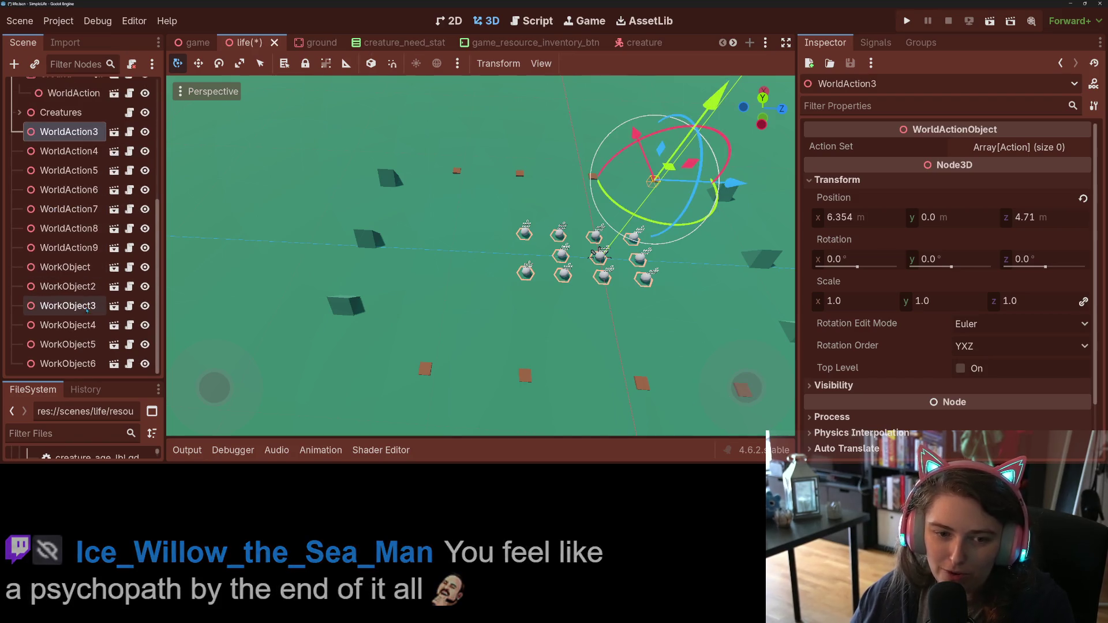
{"action": "left_click", "coordinate": [86, 248], "text": "shift"}
{"action": "key", "text": "Delete"}
{"action": "key", "text": "Return"}
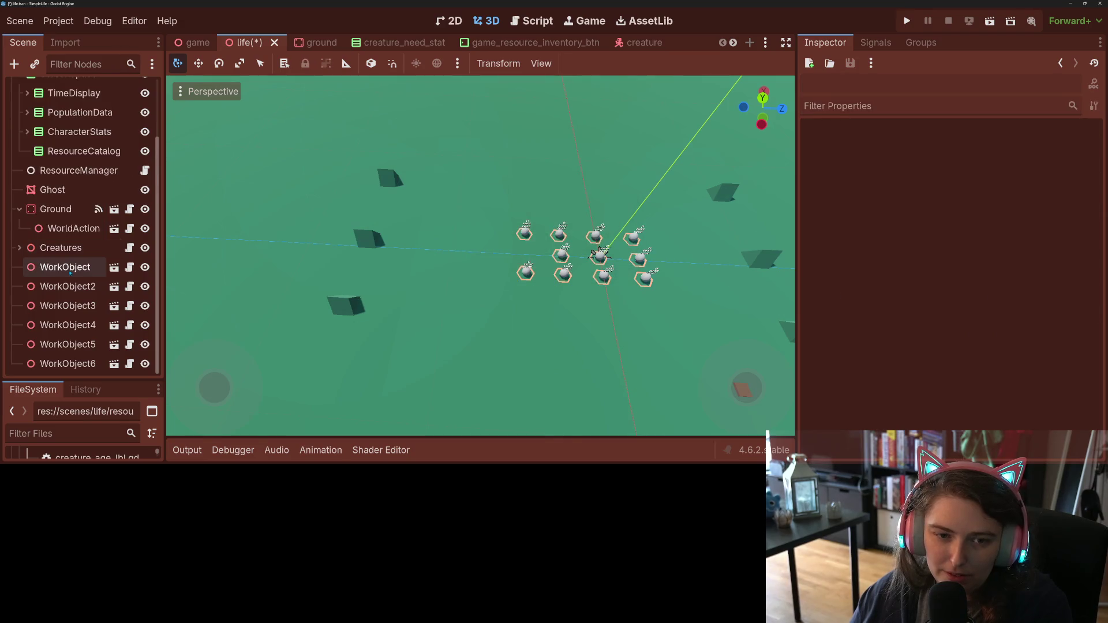
Step: Nest WorkObject under Ground and delete the extra copies WorkObject2 through WorkObject6
{"action": "left_click", "coordinate": [70, 270]}
{"action": "left_click_drag", "start_coordinate": [78, 213], "coordinate": [78, 214]}
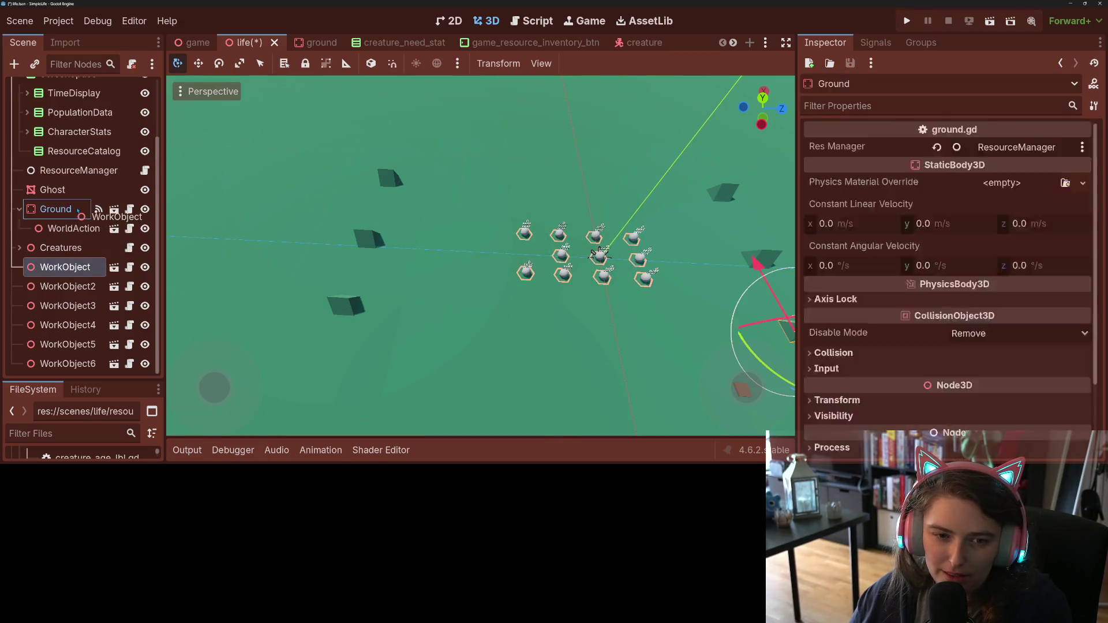
{"action": "left_click", "coordinate": [77, 291]}
{"action": "left_click", "coordinate": [91, 364], "text": "shift"}
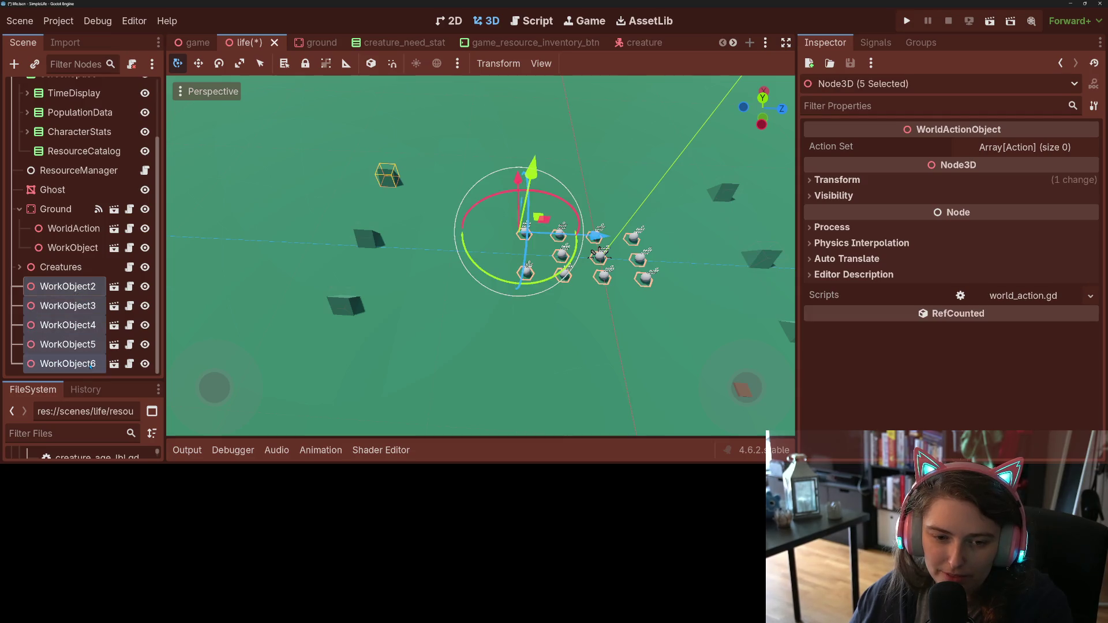
{"action": "key", "text": "Delete"}
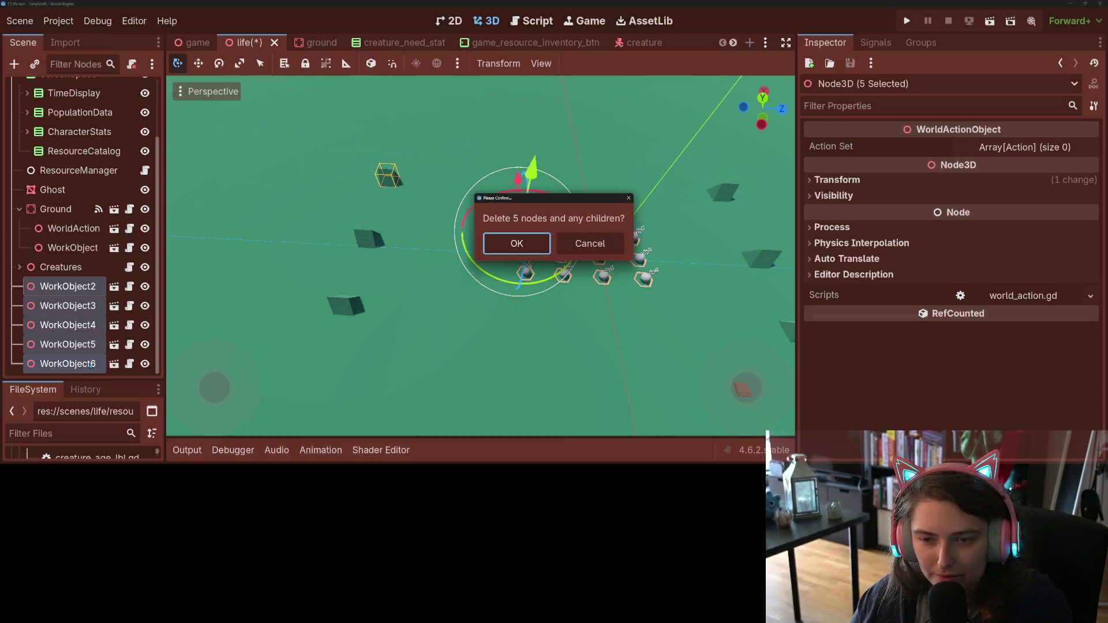
{"action": "key", "text": "Return"}
{"action": "scroll", "coordinate": [467, 325], "scroll_direction": "down", "scroll_amount": 4}
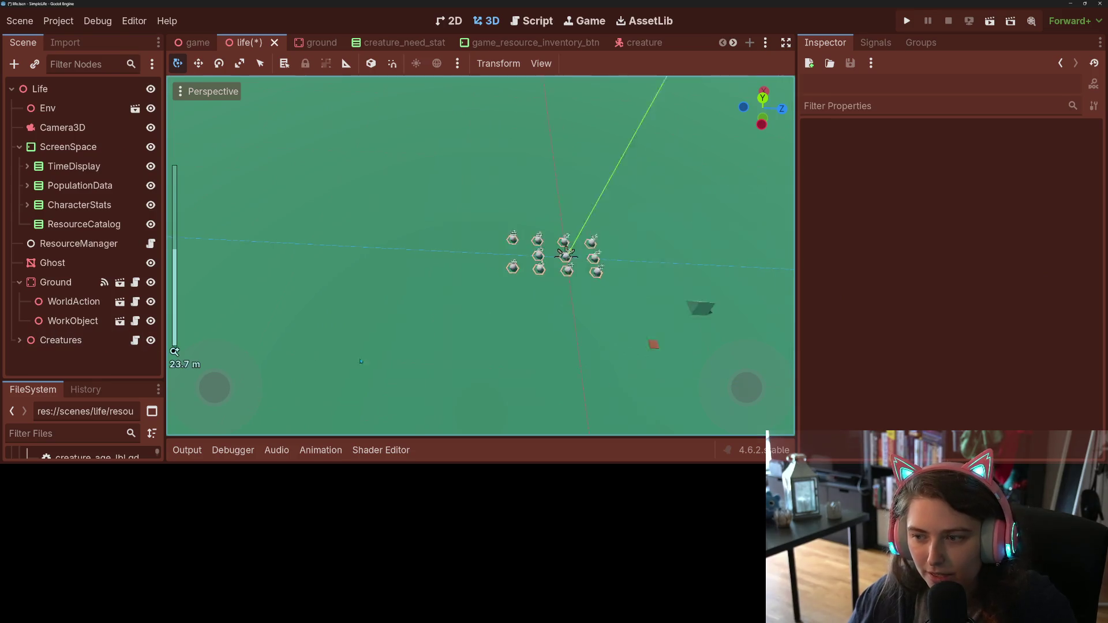
Step: In top view, move WorldAction and WorkObject up beside the creatures
{"action": "left_click", "coordinate": [73, 301]}
{"action": "key", "text": "KP_7"}
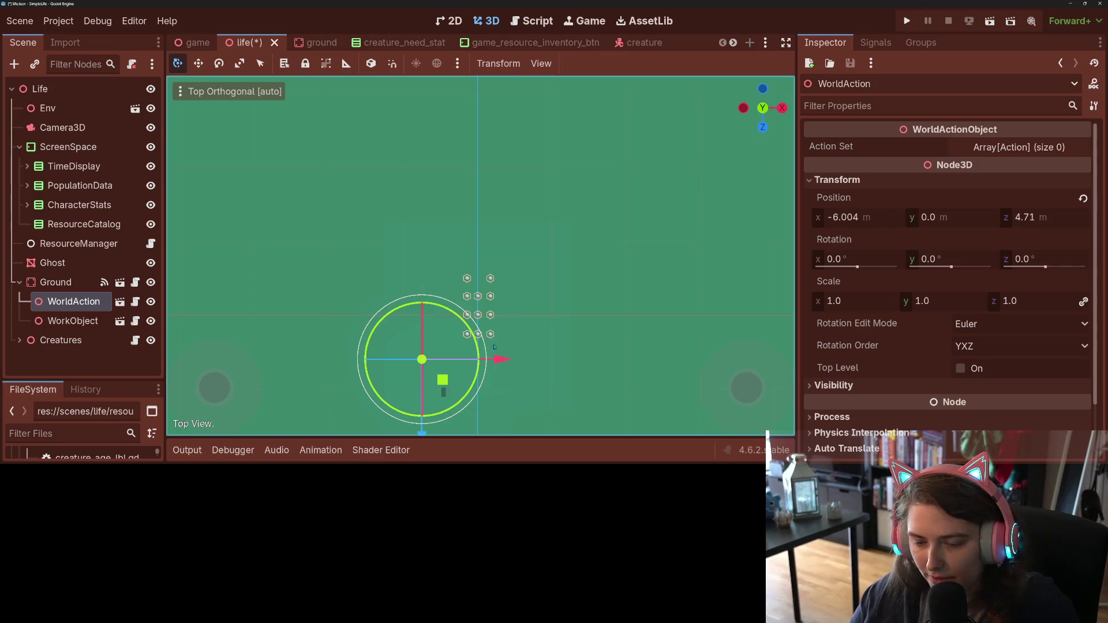
{"action": "left_click_drag", "start_coordinate": [452, 384], "coordinate": [467, 346]}
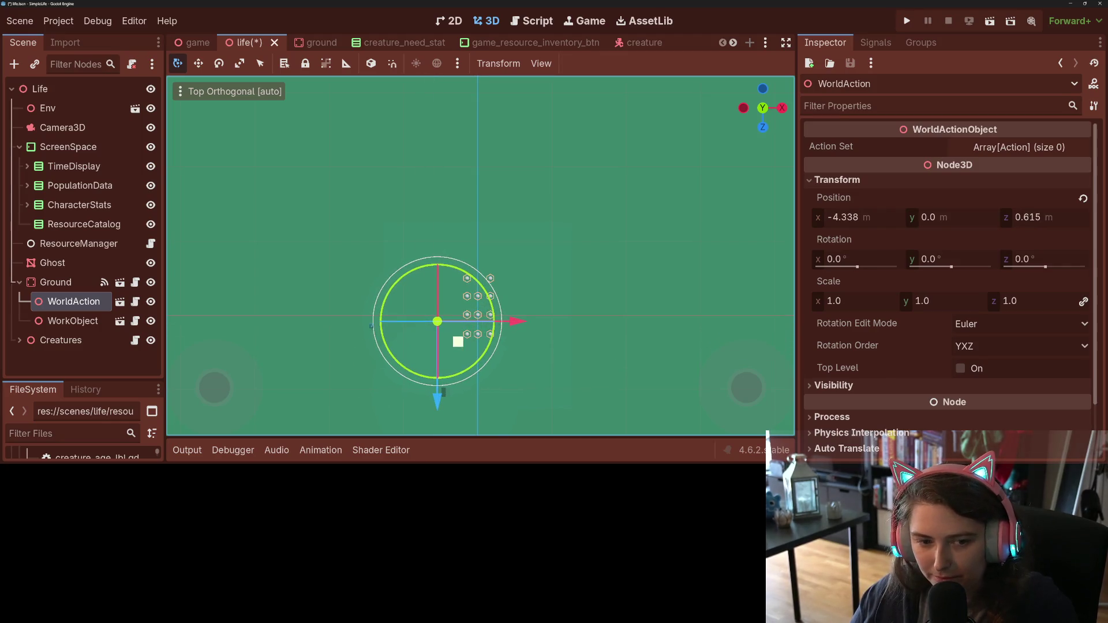
{"action": "left_click", "coordinate": [107, 325]}
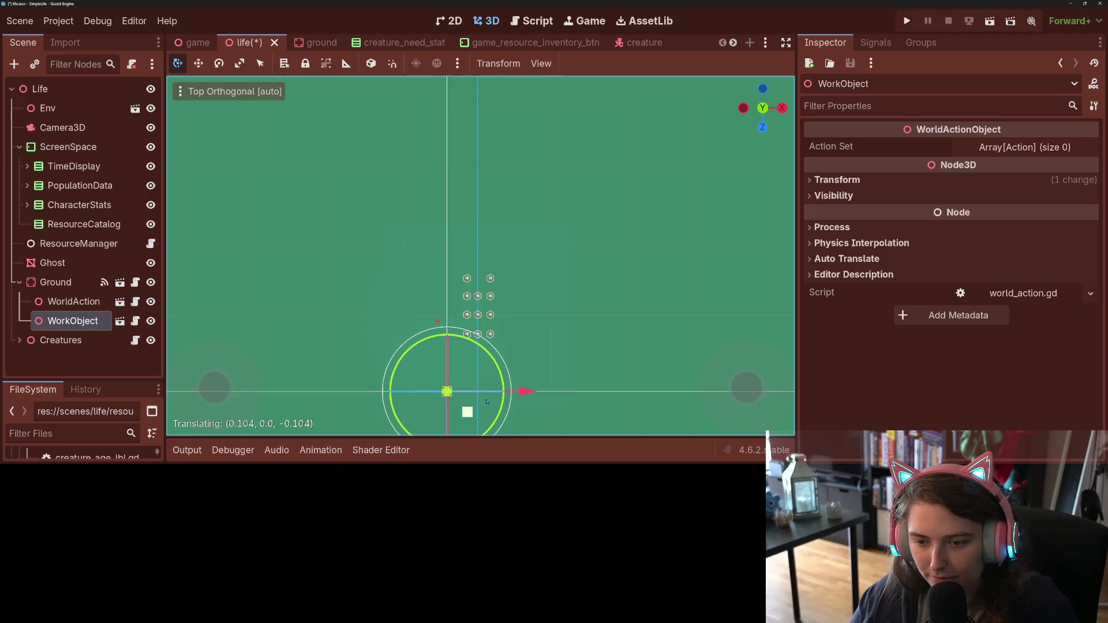
{"action": "left_click_drag", "start_coordinate": [463, 409], "coordinate": [532, 325]}
Step: Save the life scene and run the game, expanded to fill the editor
{"action": "key", "text": "ctrl+s"}
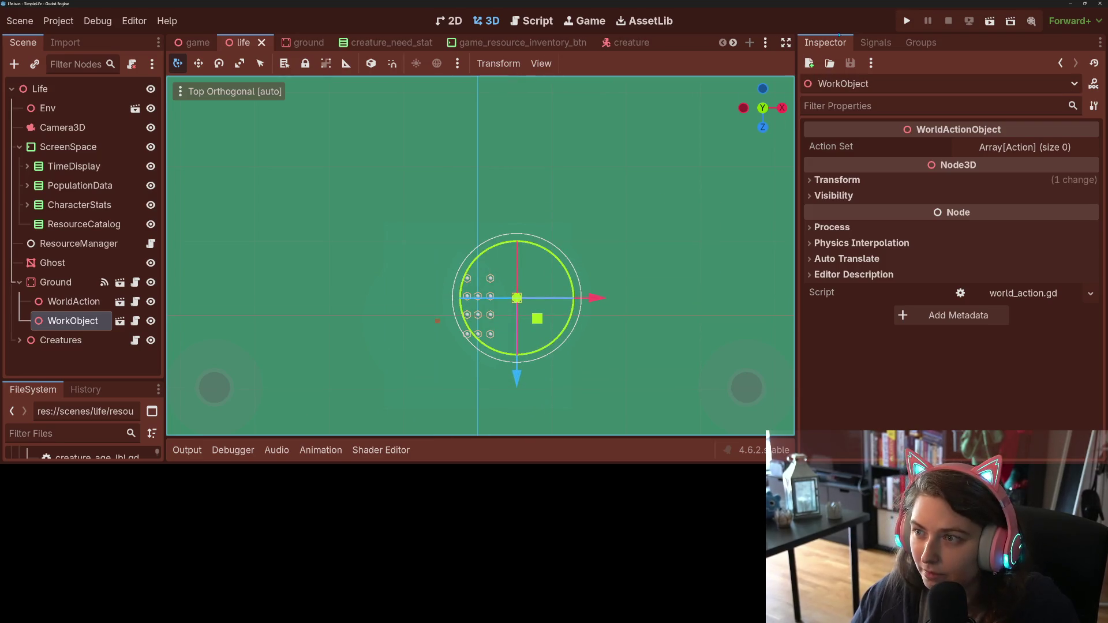
{"action": "left_click", "coordinate": [906, 21]}
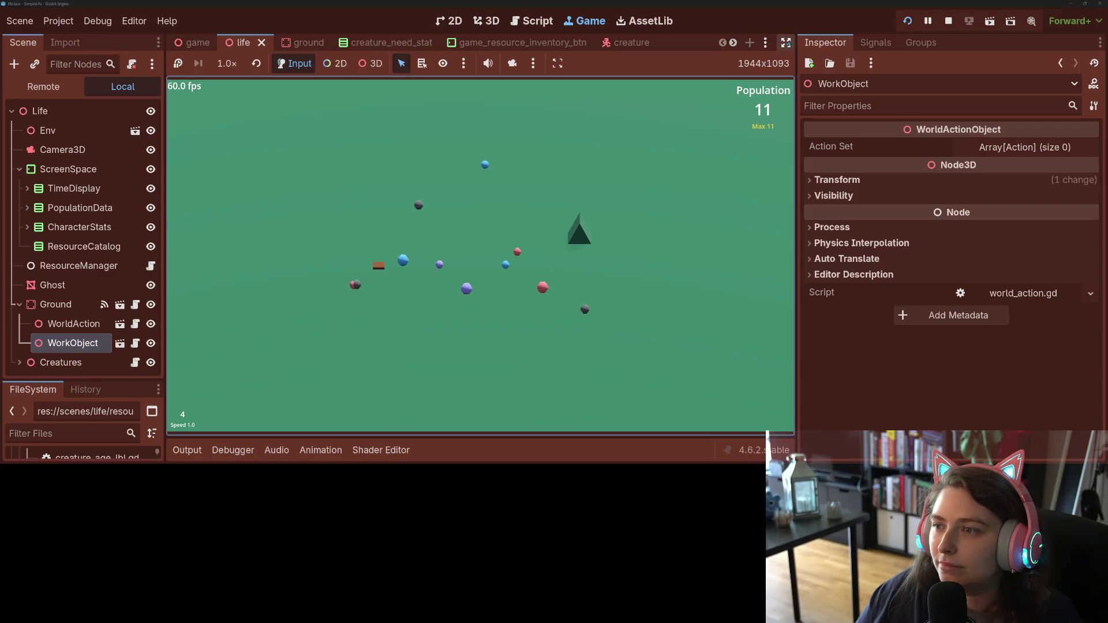
{"action": "left_click", "coordinate": [786, 43]}
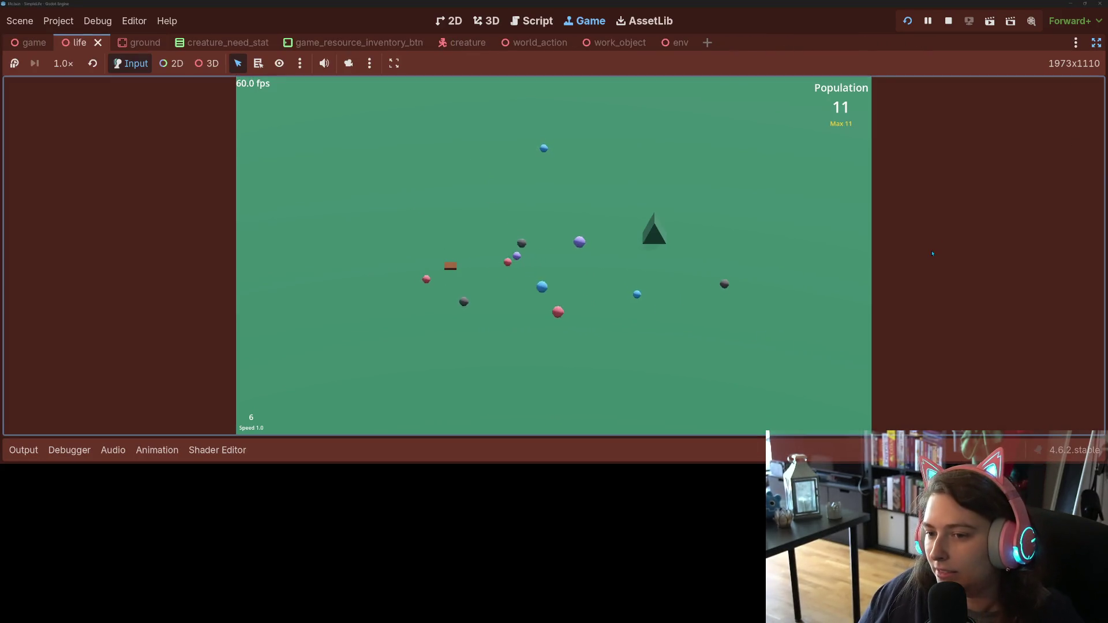
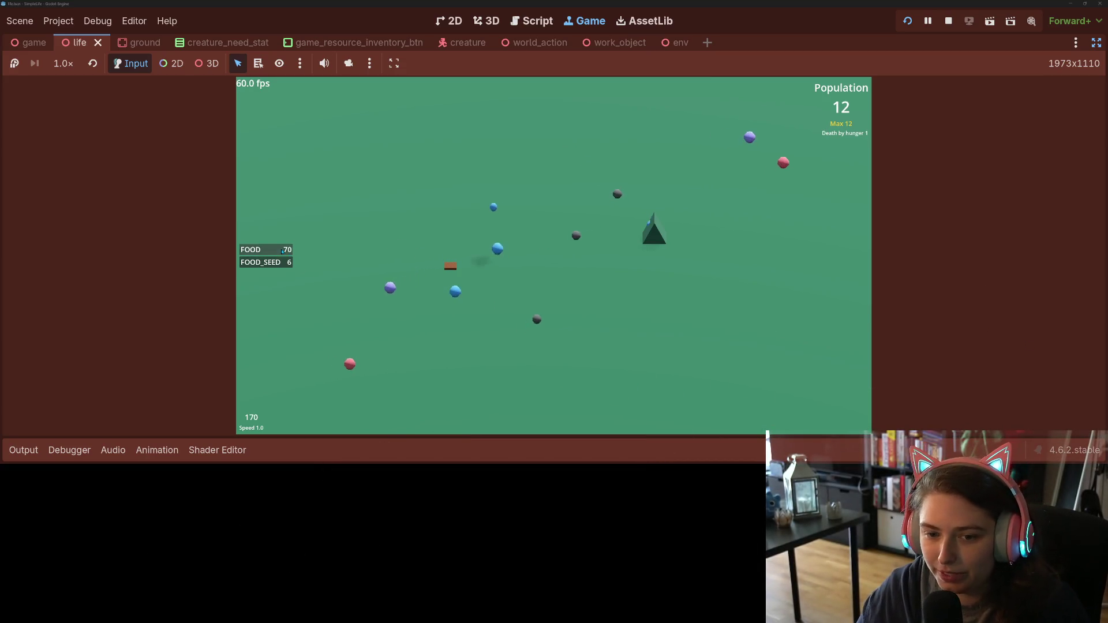
Step: Place a dozen brown work-object tiles at scattered spots across the running game's green field
{"action": "left_click", "coordinate": [487, 255]}
{"action": "left_click", "coordinate": [594, 256]}
{"action": "left_click", "coordinate": [535, 215]}
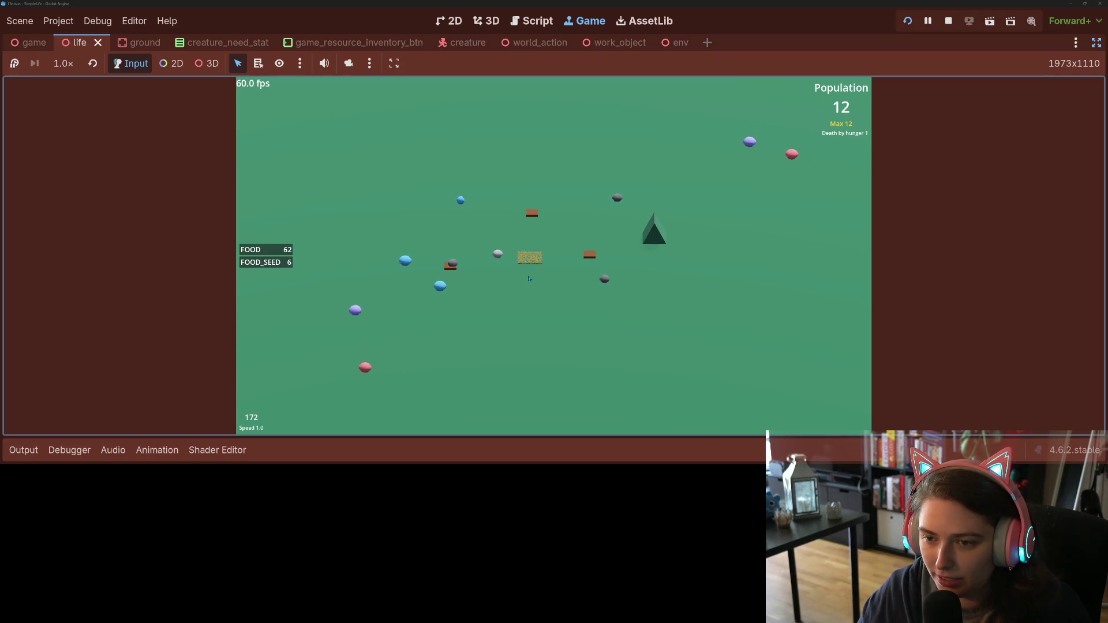
{"action": "left_click", "coordinate": [527, 289]}
{"action": "left_click", "coordinate": [610, 336]}
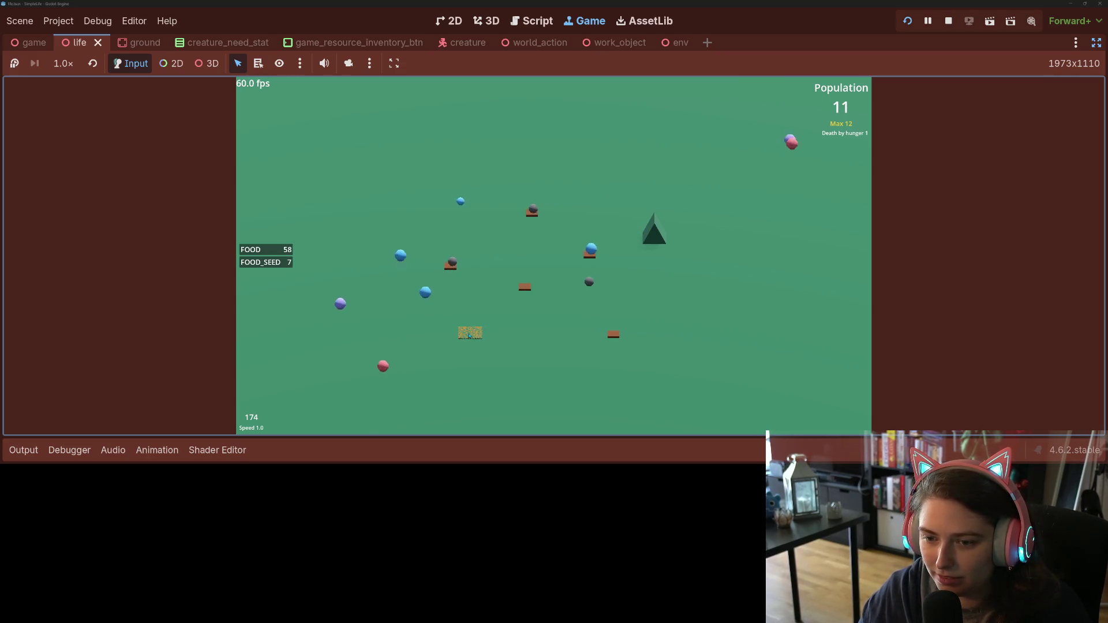
{"action": "left_click", "coordinate": [472, 335]}
{"action": "left_click", "coordinate": [418, 210]}
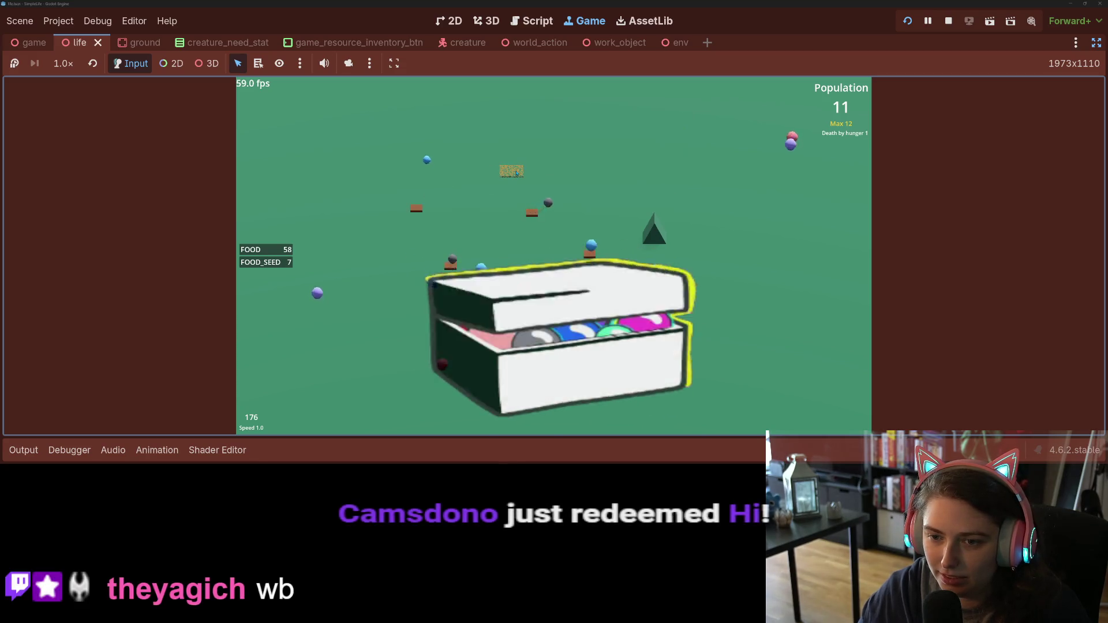
{"action": "left_click", "coordinate": [512, 172]}
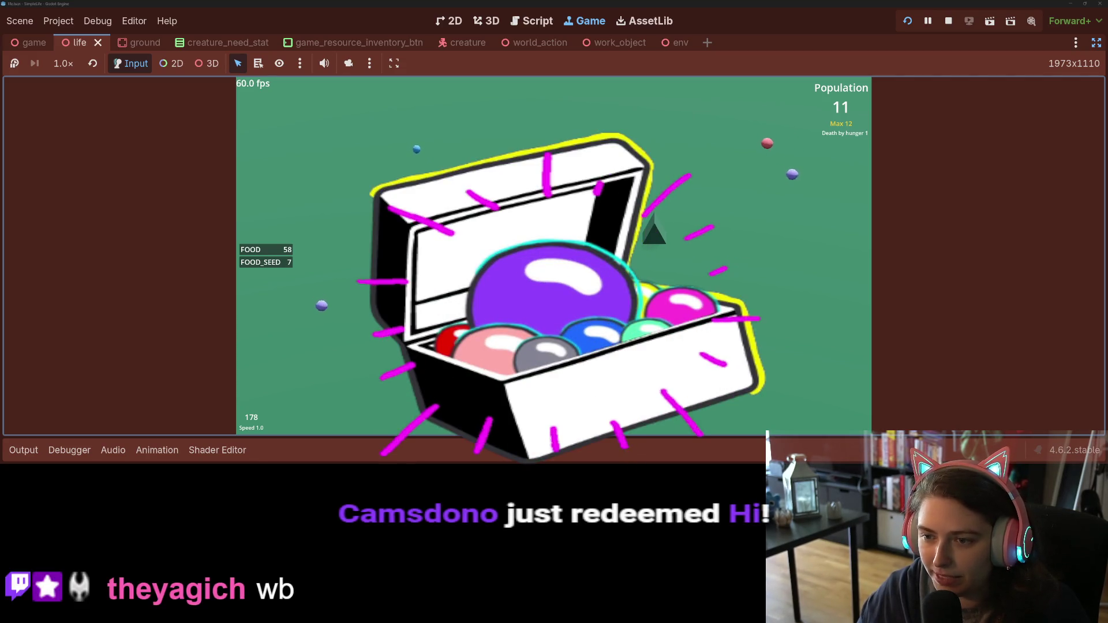
{"action": "left_click", "coordinate": [430, 161]}
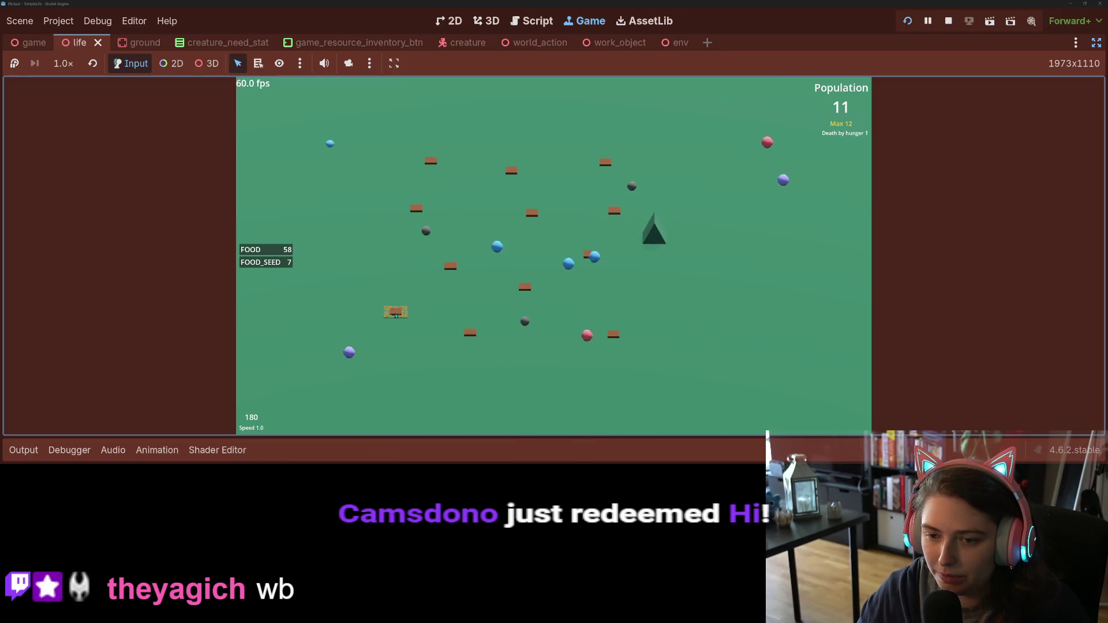
{"action": "left_click", "coordinate": [396, 312]}
{"action": "left_click", "coordinate": [365, 224]}
{"action": "left_click", "coordinate": [365, 122]}
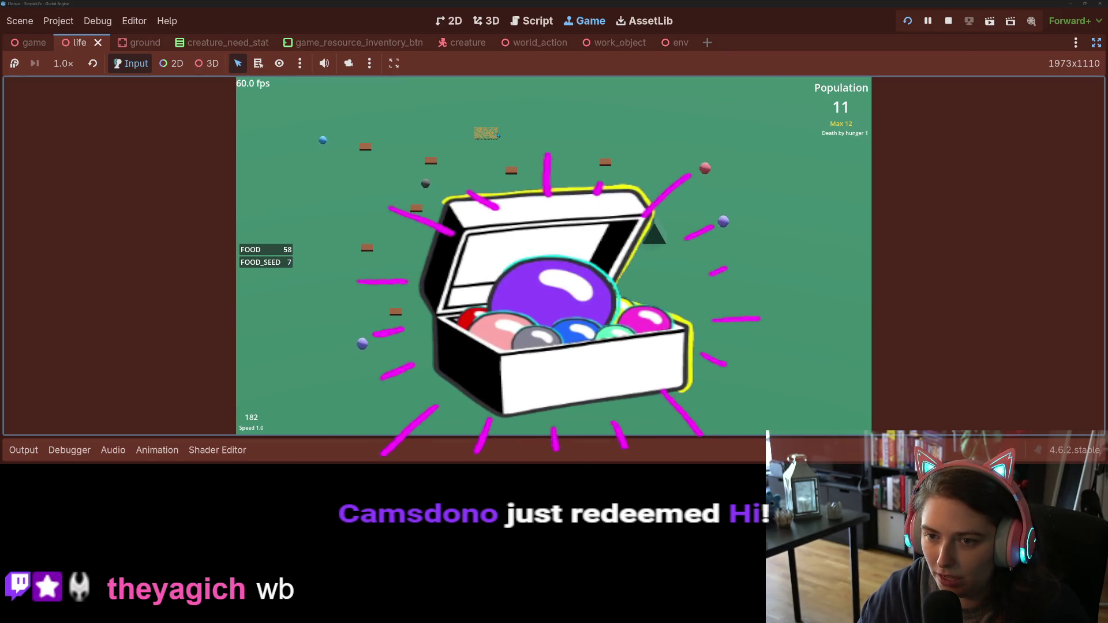
{"action": "left_click", "coordinate": [485, 109]}
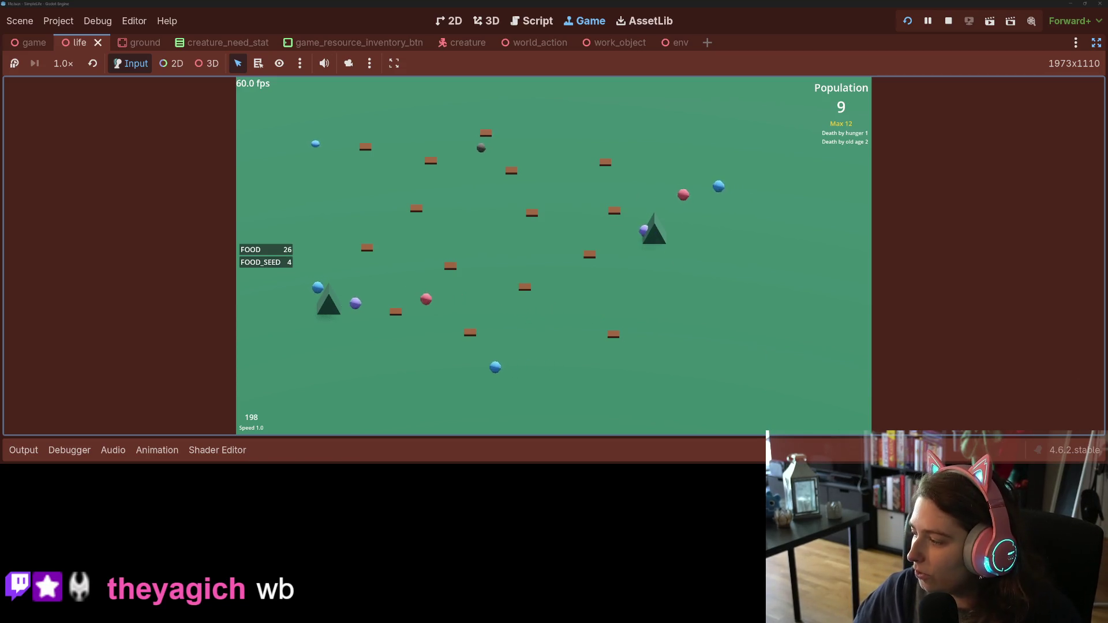
Step: On the Simple Life Trello board, open the 'Make characters look unique from each other' card
{"action": "key", "text": "alt+Tab"}
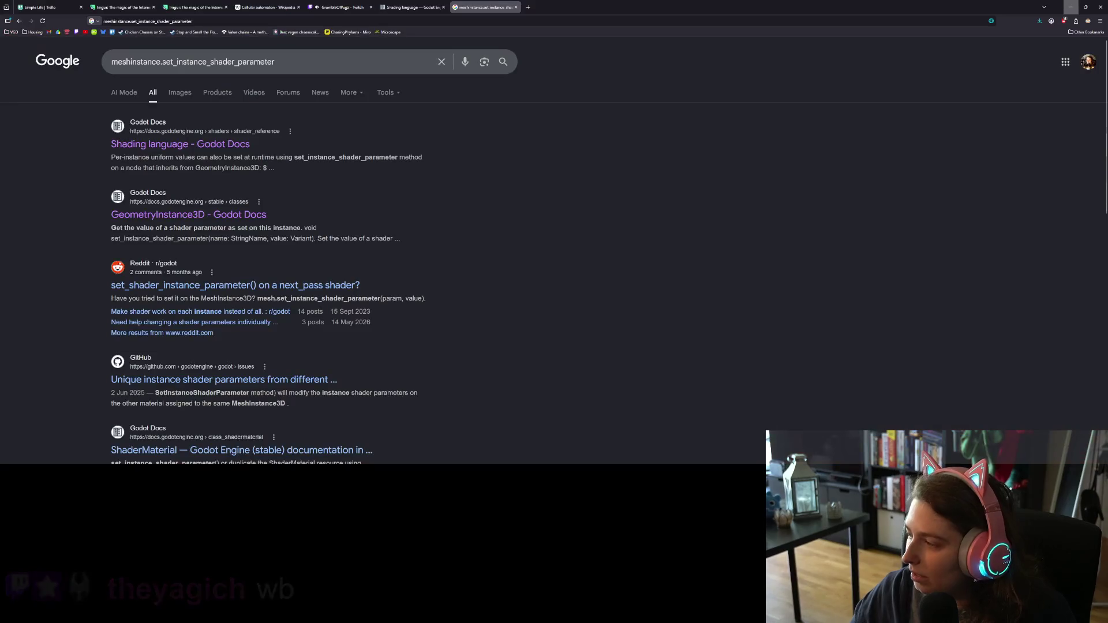
{"action": "left_click", "coordinate": [40, 7]}
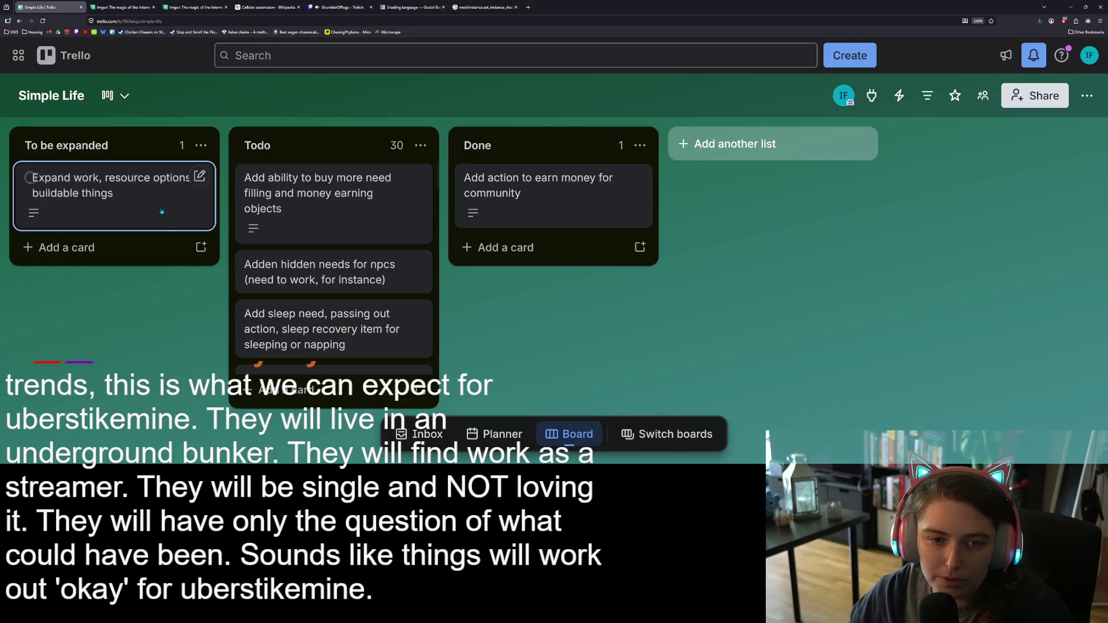
{"action": "scroll", "coordinate": [322, 335], "scroll_direction": "down", "scroll_amount": 3}
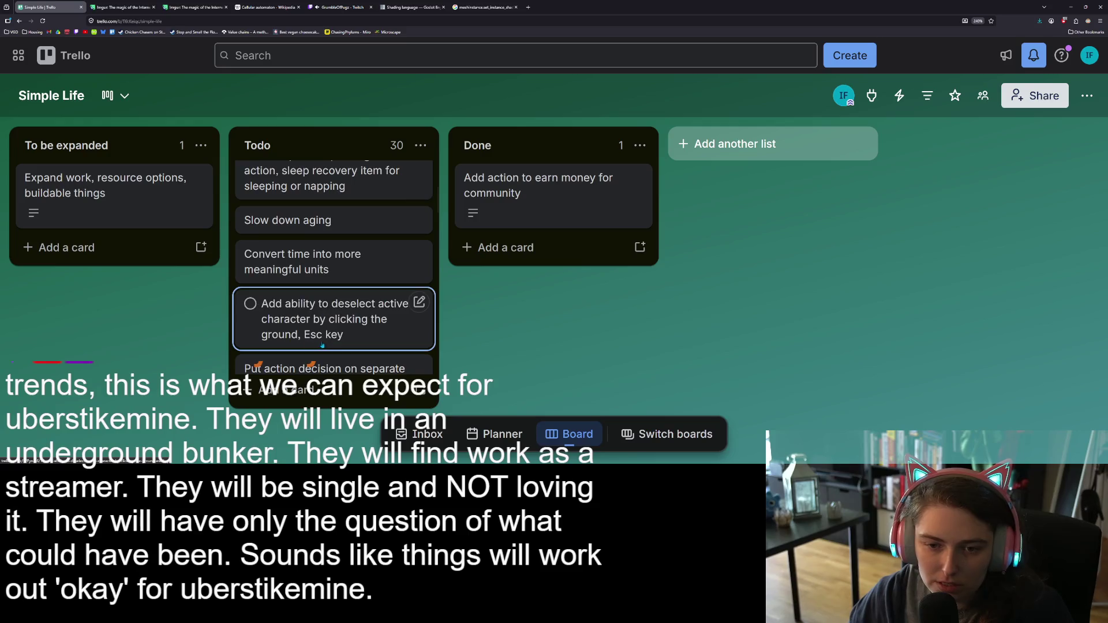
{"action": "scroll", "coordinate": [329, 346], "scroll_direction": "down", "scroll_amount": 5}
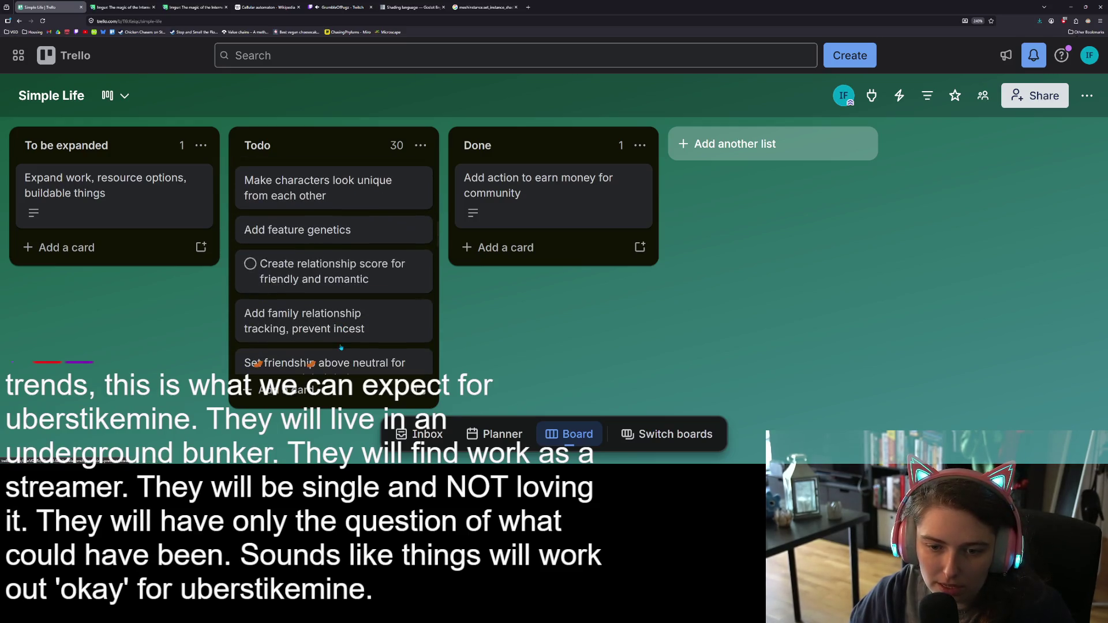
{"action": "left_click", "coordinate": [364, 199]}
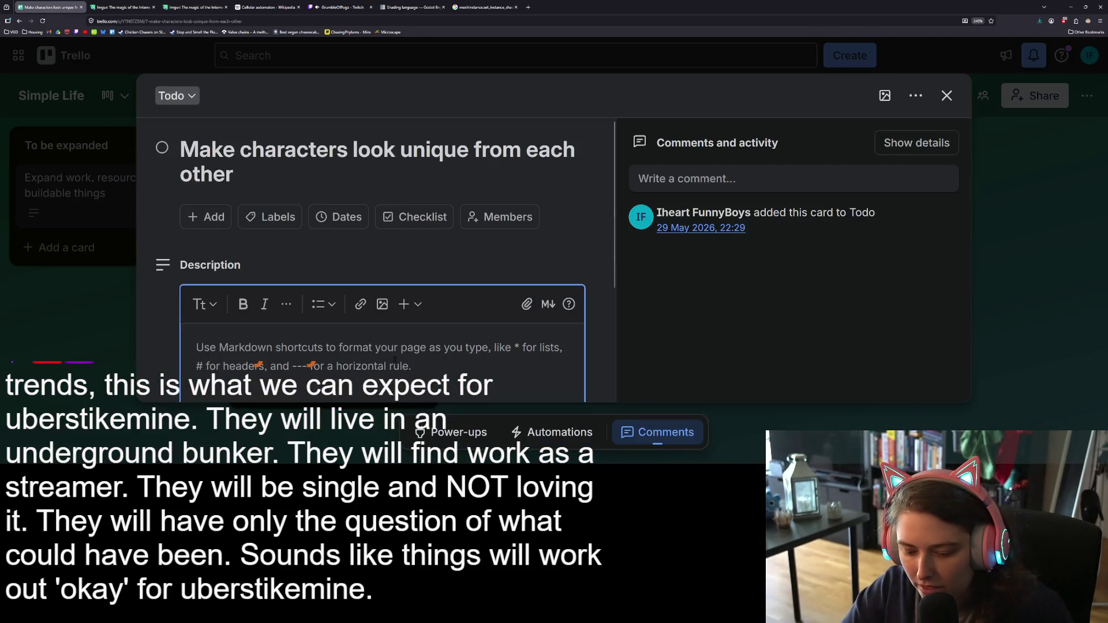
Step: Save a description about using meshinstance.set_instance_shader_parameter for mesh colours, then close the card
{"action": "type", "text": "Explore"}
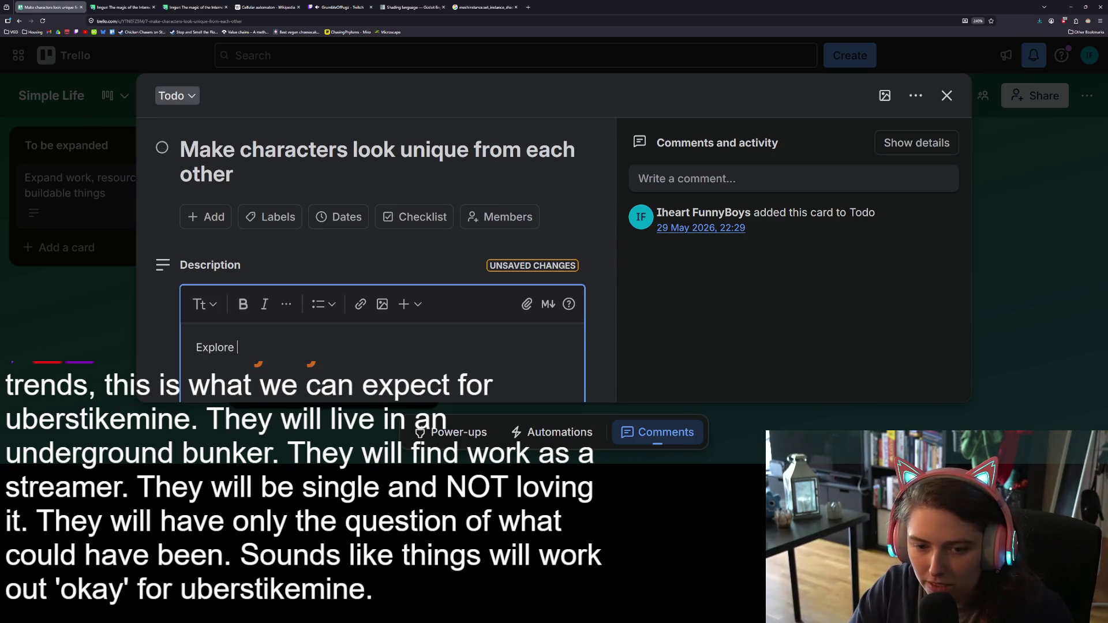
{"action": "type", "text": "meshinstance.set_instance_shader_parameter"}
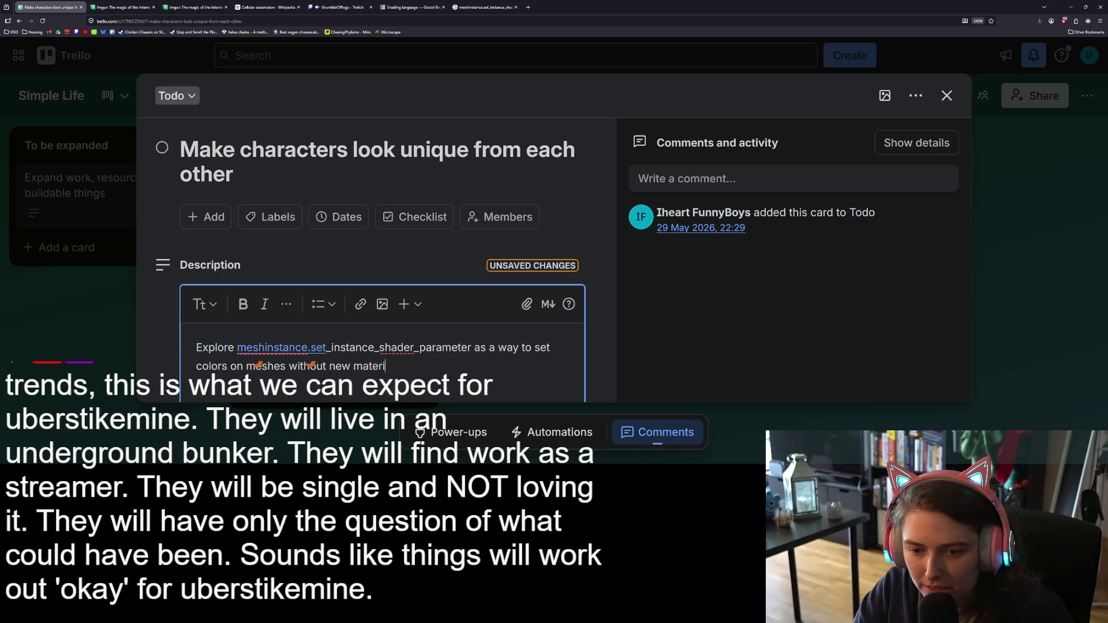
{"action": "type", "text": "mesh"}
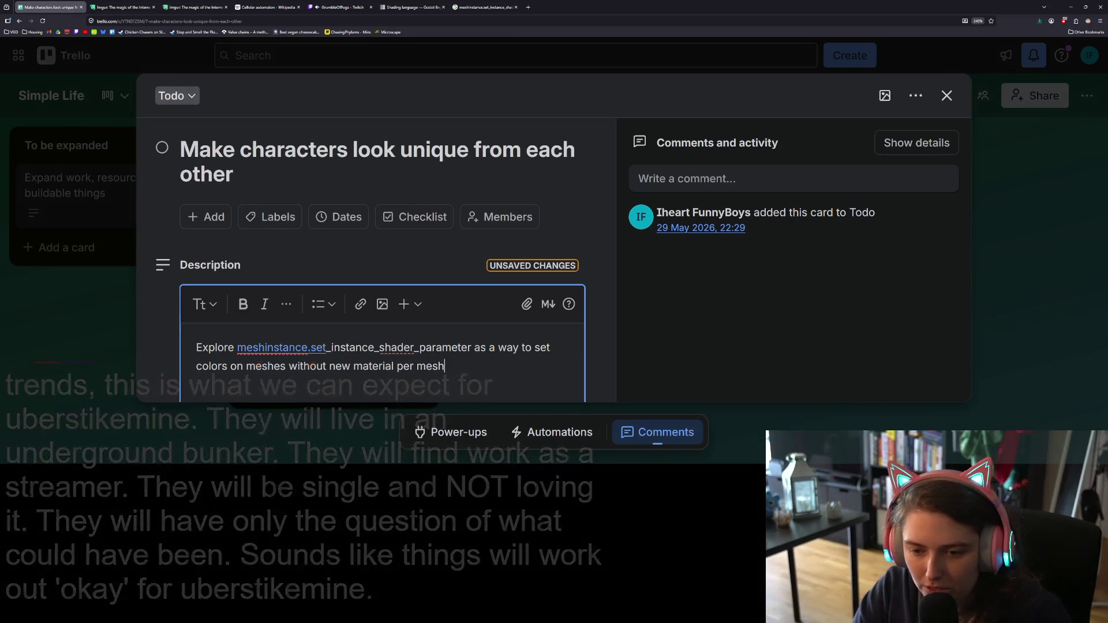
{"action": "scroll", "coordinate": [511, 365], "scroll_direction": "down", "scroll_amount": 3}
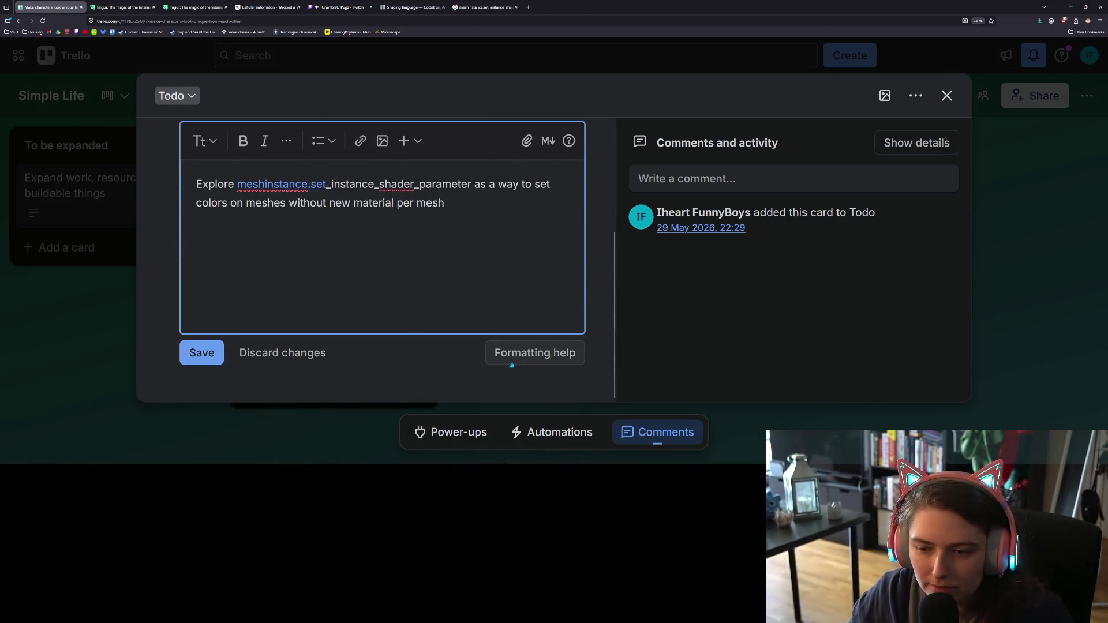
{"action": "left_click", "coordinate": [193, 351]}
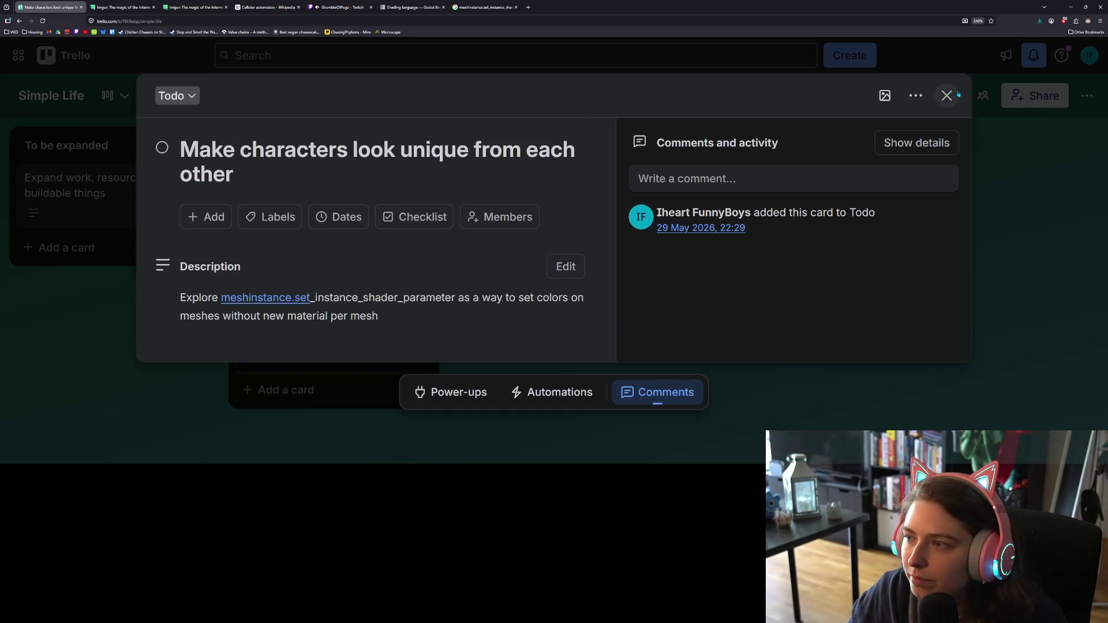
{"action": "left_click", "coordinate": [955, 95]}
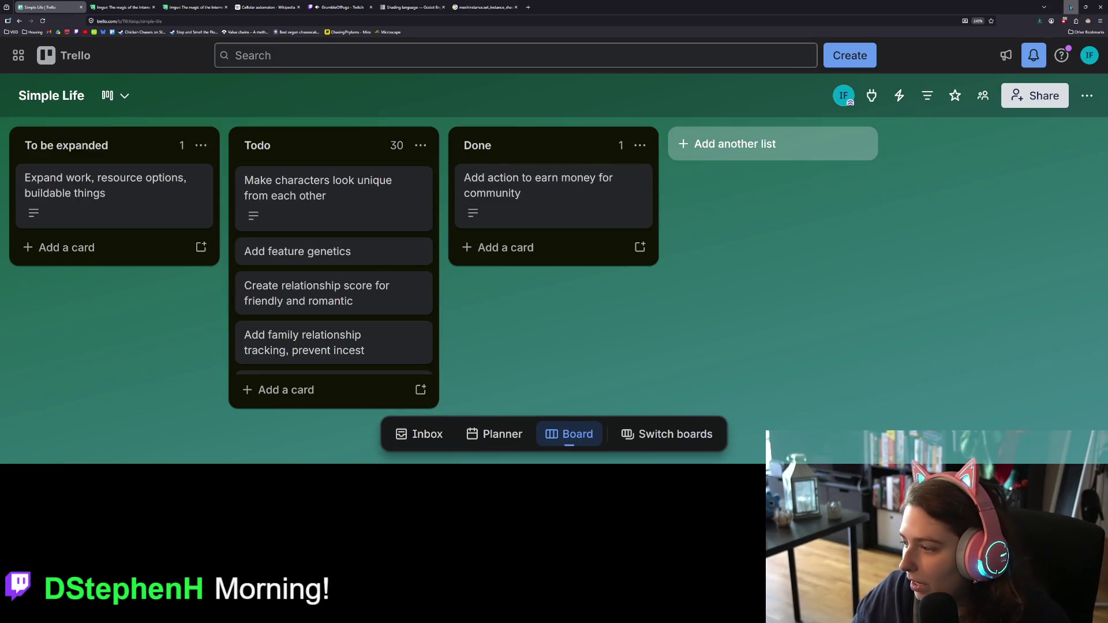
{"action": "left_click", "coordinate": [1071, 7]}
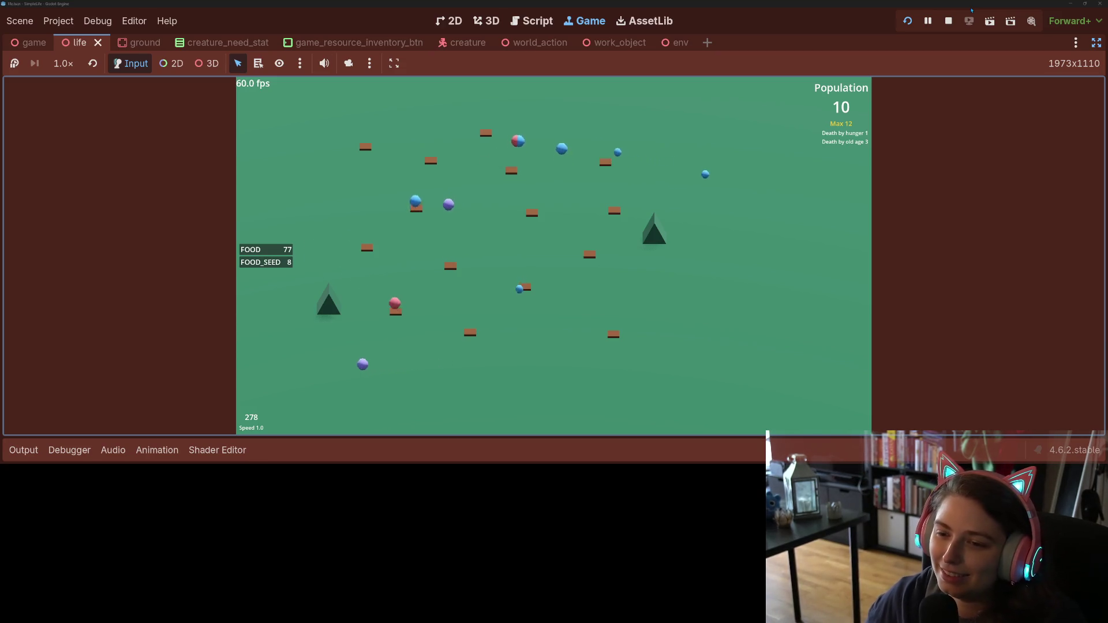
Step: Run the simulation at 4x, then 16x and 32x until population reaches 55, then step the speed back down
{"action": "key", "text": "4"}
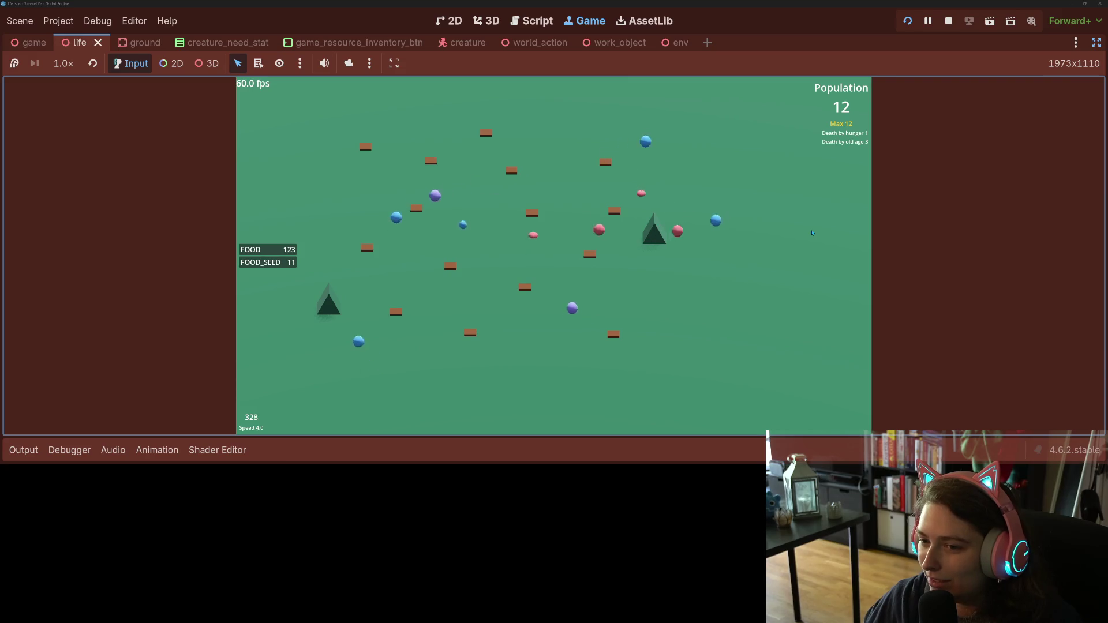
{"action": "key", "text": "1"}
{"action": "key", "text": "5"}
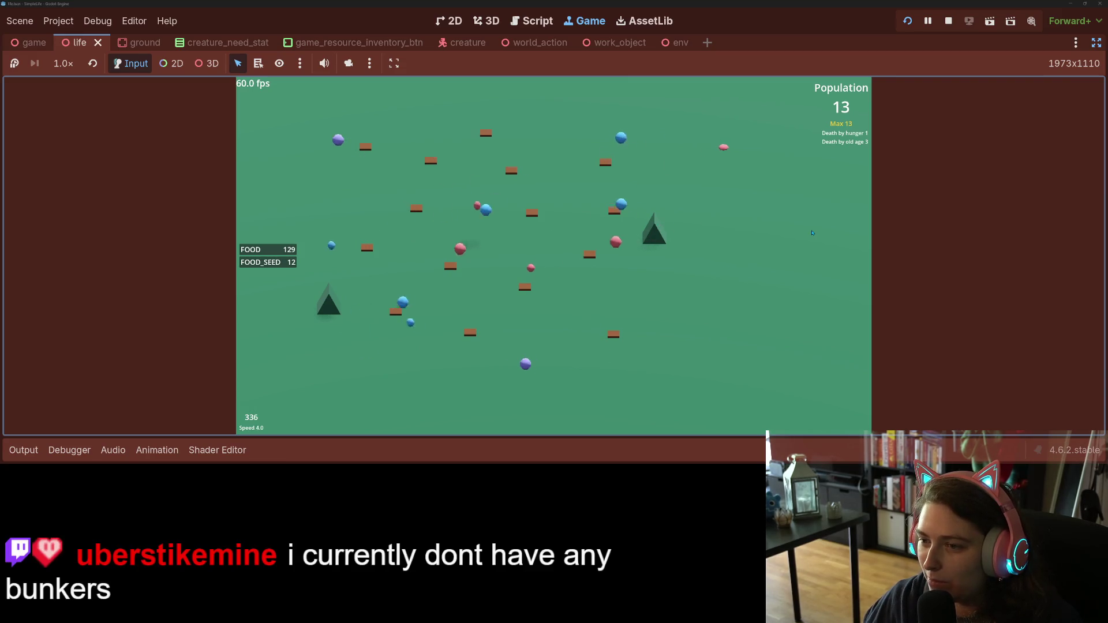
{"action": "key", "text": "6"}
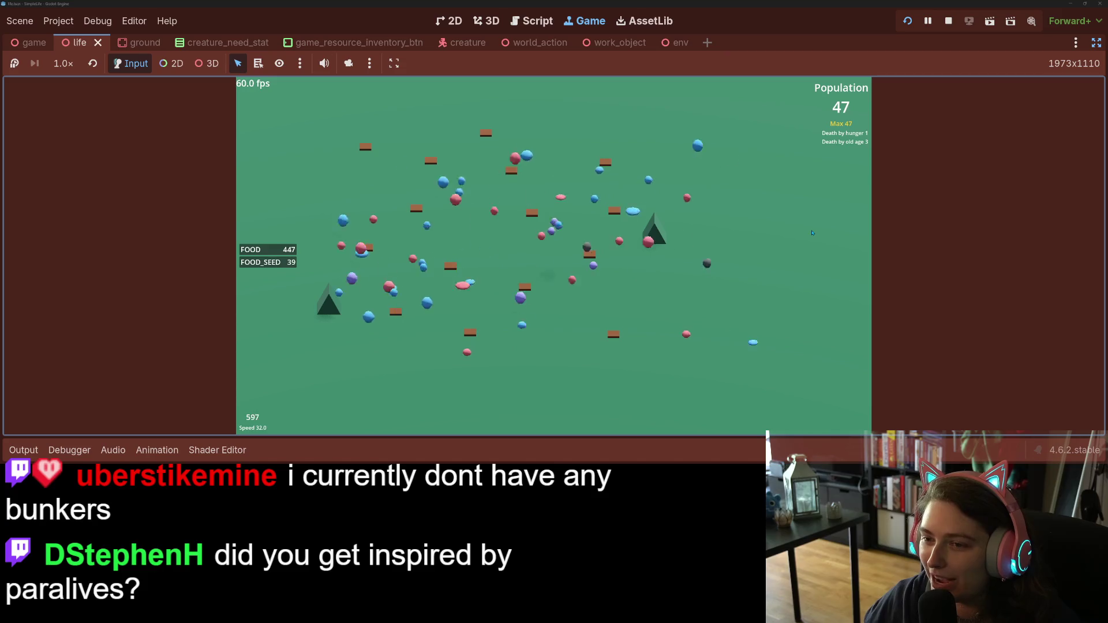
{"action": "key", "text": "minus"}
{"action": "key", "text": "minus"}
{"action": "key", "text": "minus"}
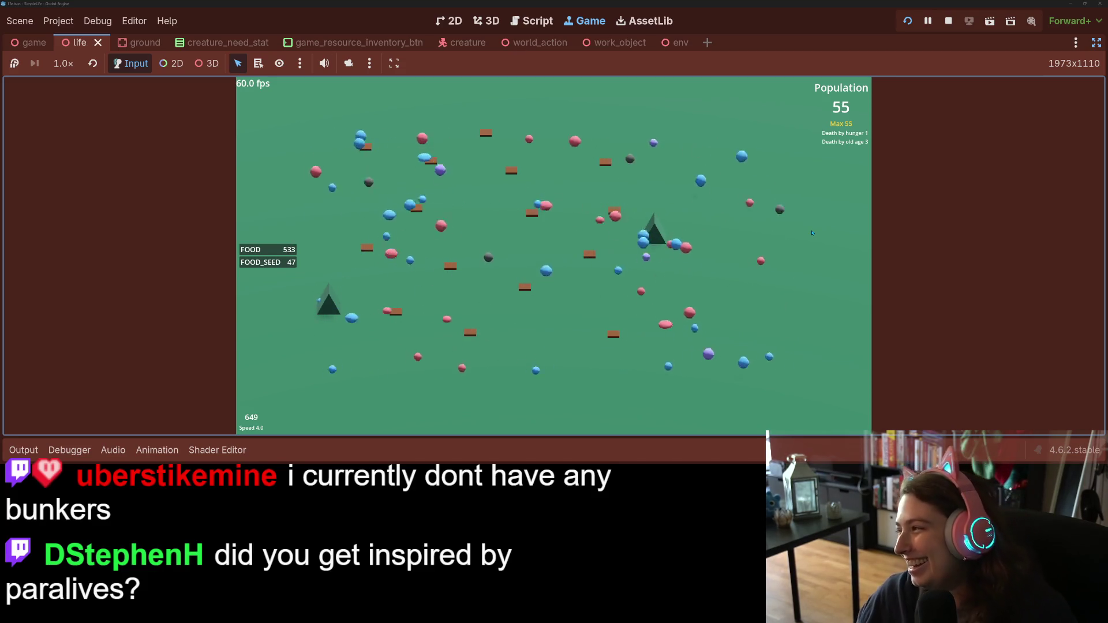
{"action": "key", "text": "minus"}
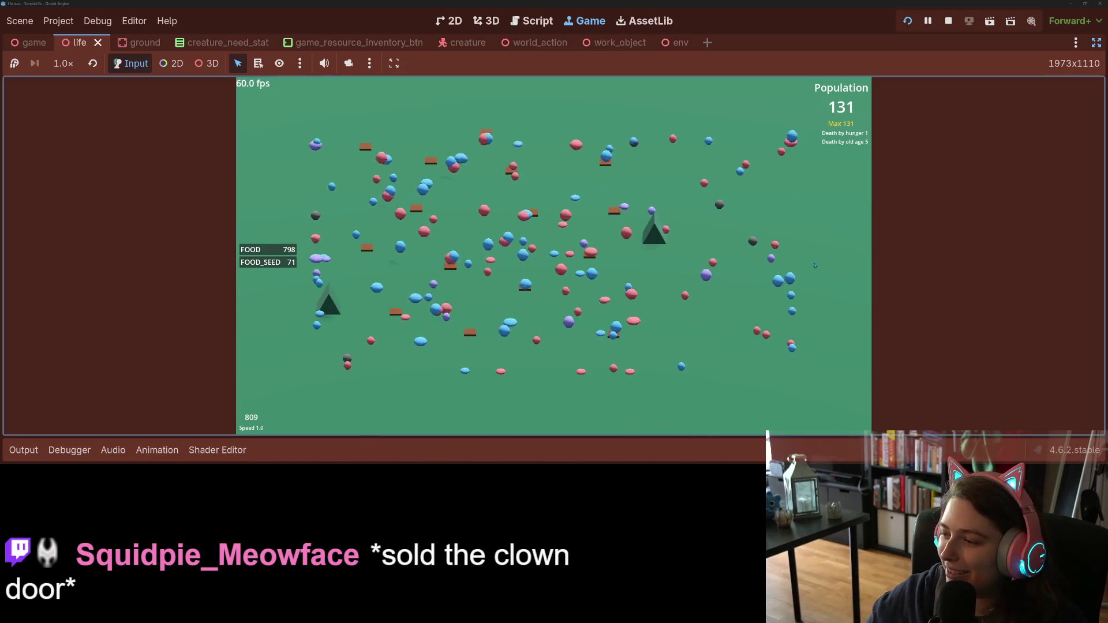
Step: Click a few creatures to inspect their details, then deselect them
{"action": "left_click", "coordinate": [523, 261]}
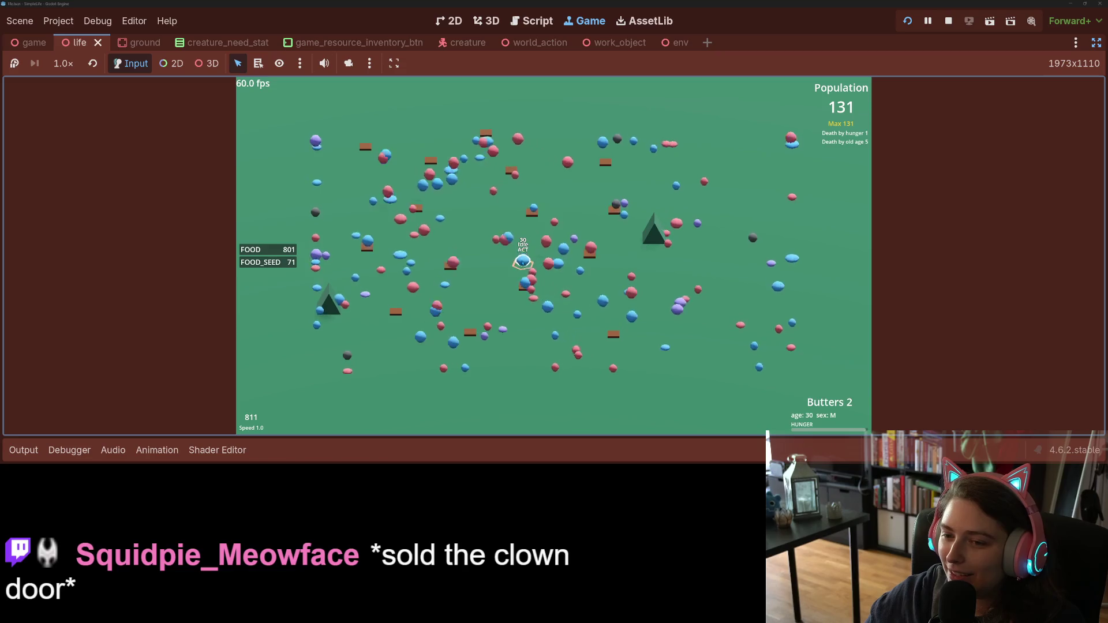
{"action": "left_click", "coordinate": [624, 287]}
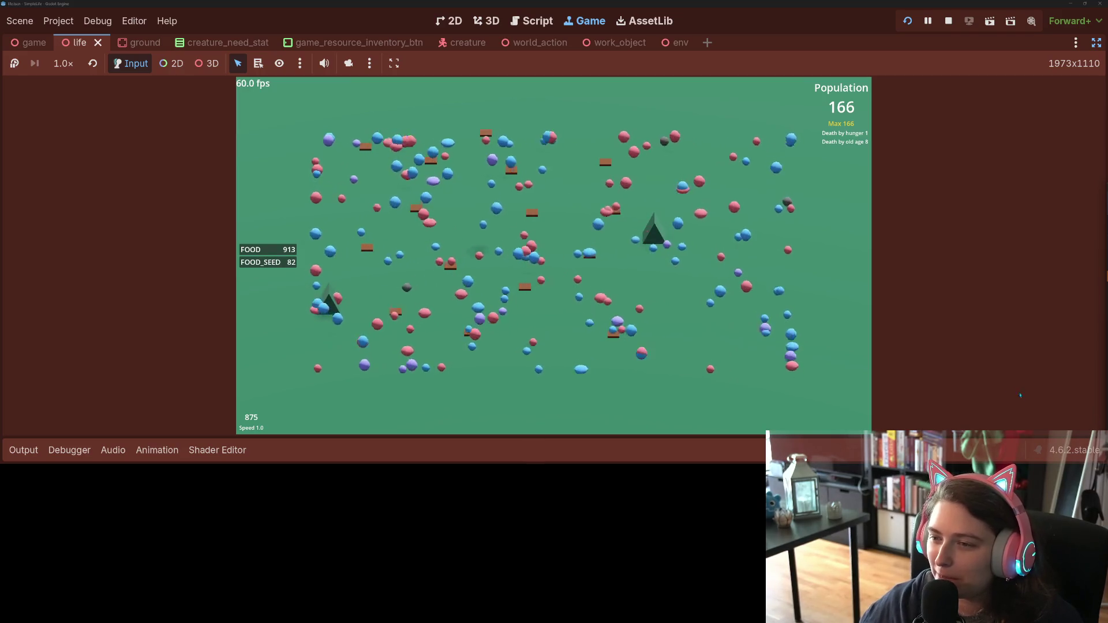
{"action": "left_click", "coordinate": [578, 283]}
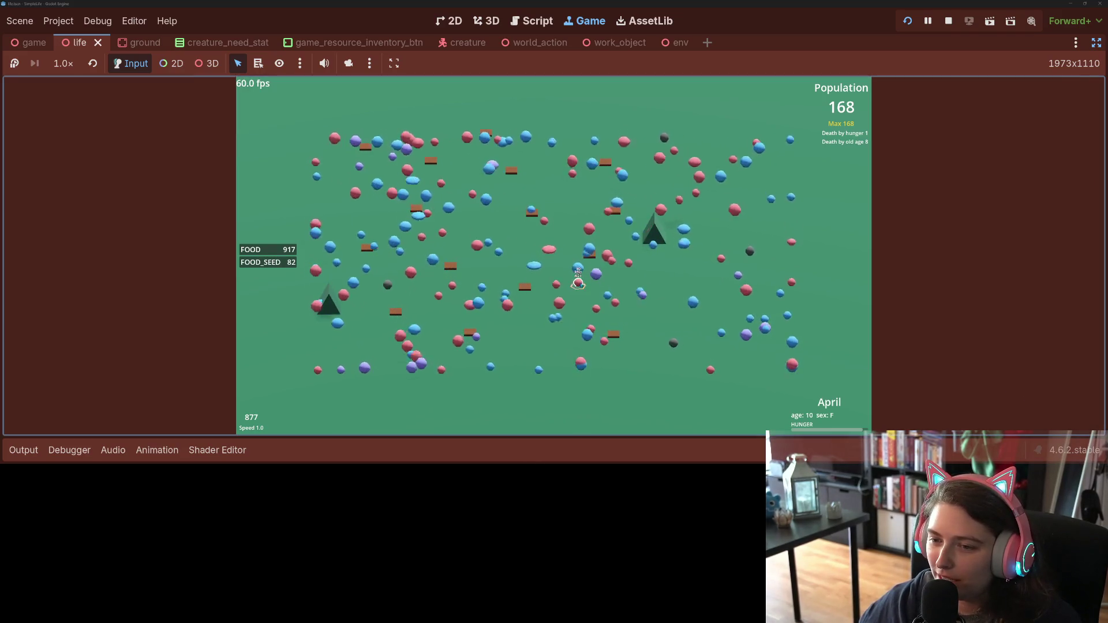
{"action": "left_click", "coordinate": [598, 274]}
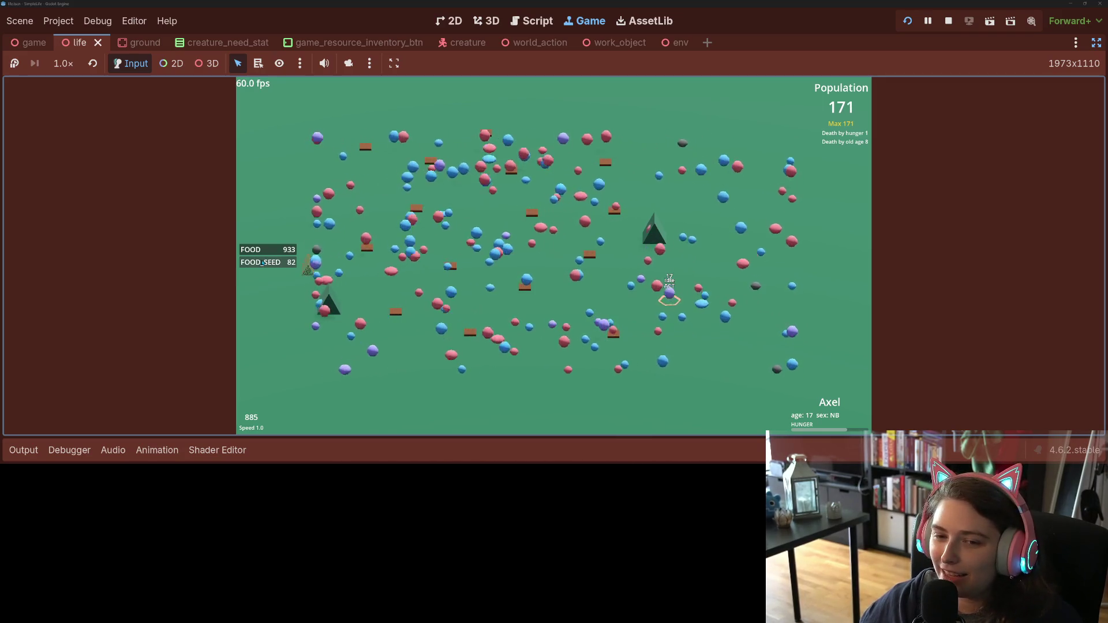
{"action": "left_click", "coordinate": [379, 169]}
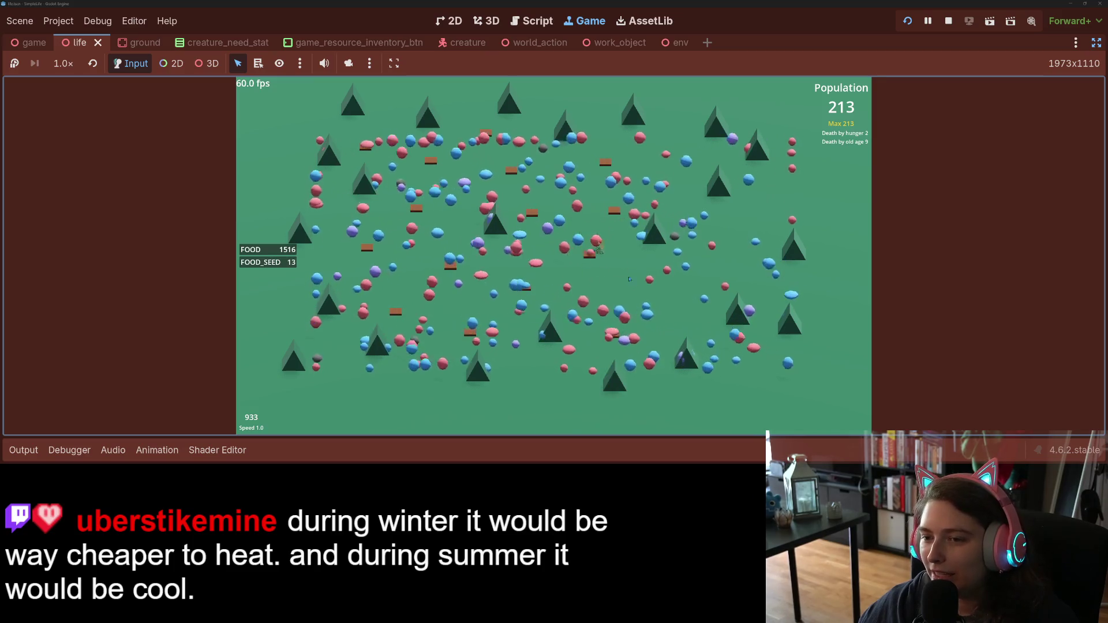
Step: Place four more trees around the centre and upper right of the field
{"action": "left_click", "coordinate": [630, 280]}
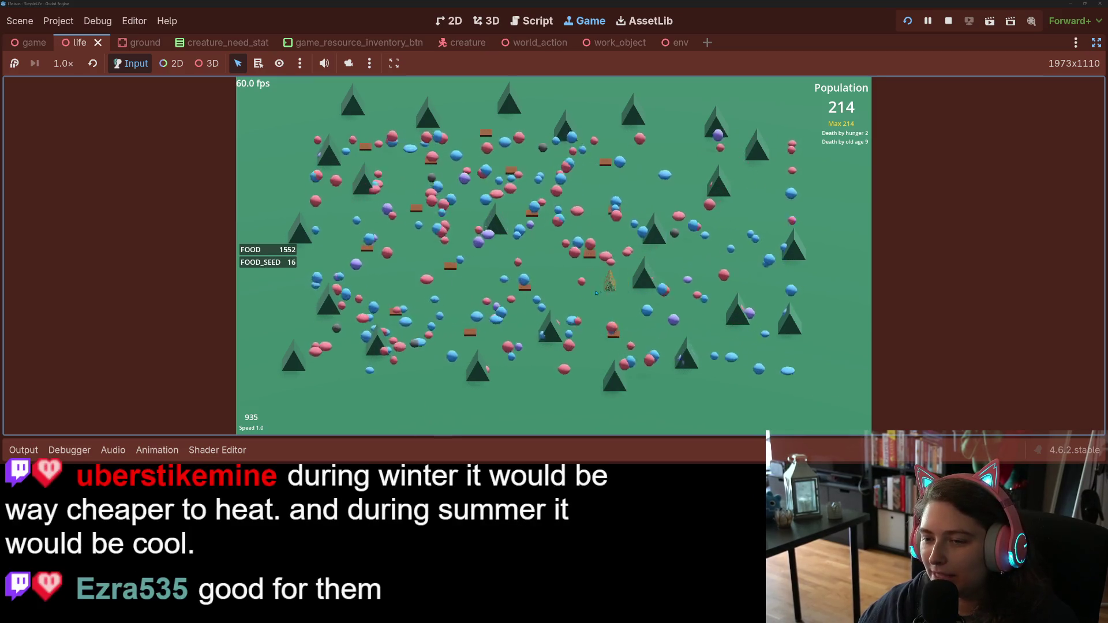
{"action": "left_click", "coordinate": [570, 299]}
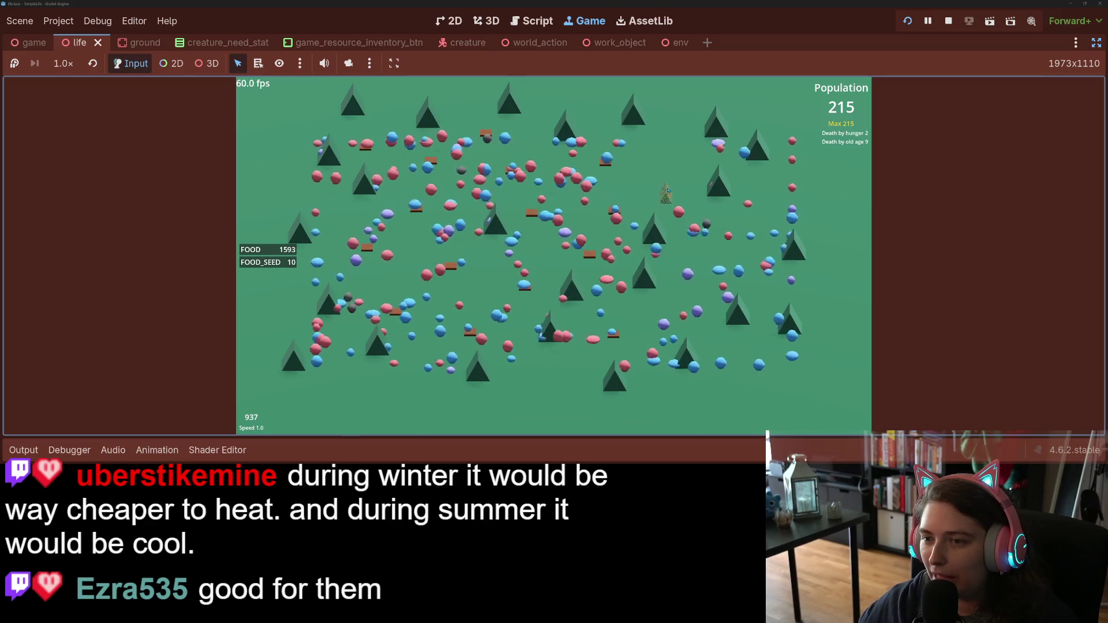
{"action": "left_click", "coordinate": [667, 186]}
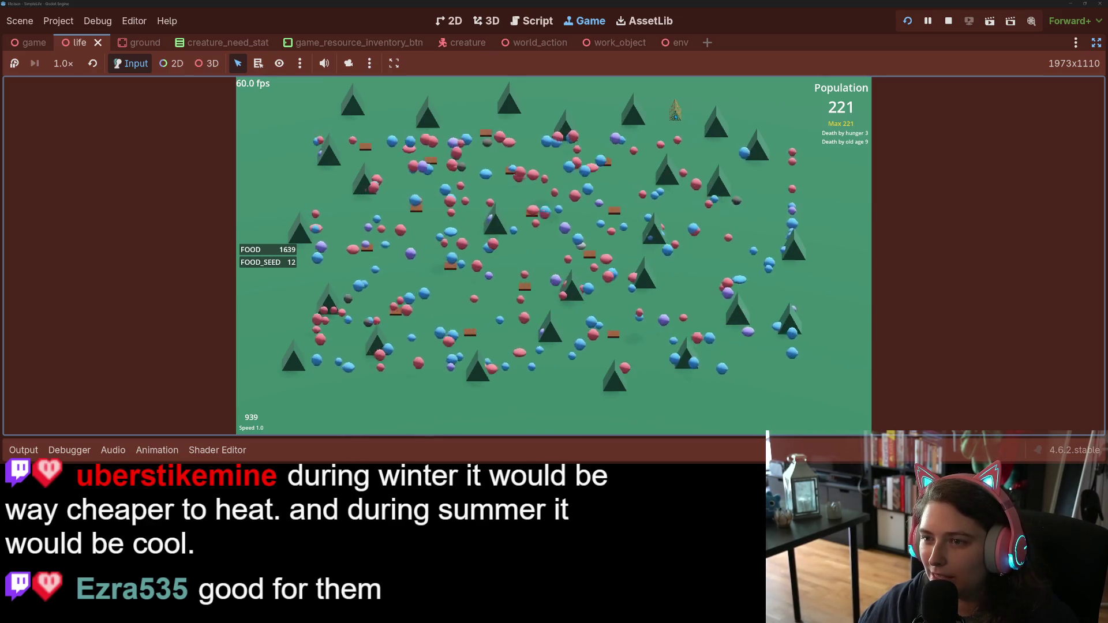
{"action": "left_click", "coordinate": [676, 118]}
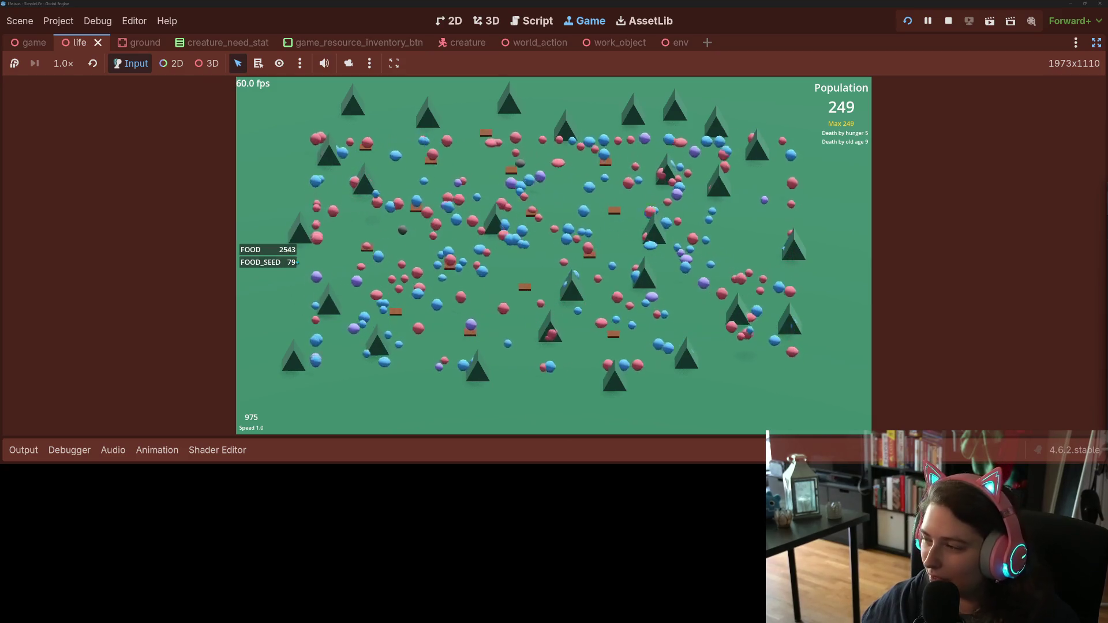
Step: Stop the game, tilt the 3D view of the life scene, and open ground.gd
{"action": "left_click", "coordinate": [950, 23]}
{"action": "left_click_drag", "start_coordinate": [486, 327], "coordinate": [519, 289]}
{"action": "scroll", "coordinate": [536, 276], "scroll_direction": "up", "scroll_amount": 2}
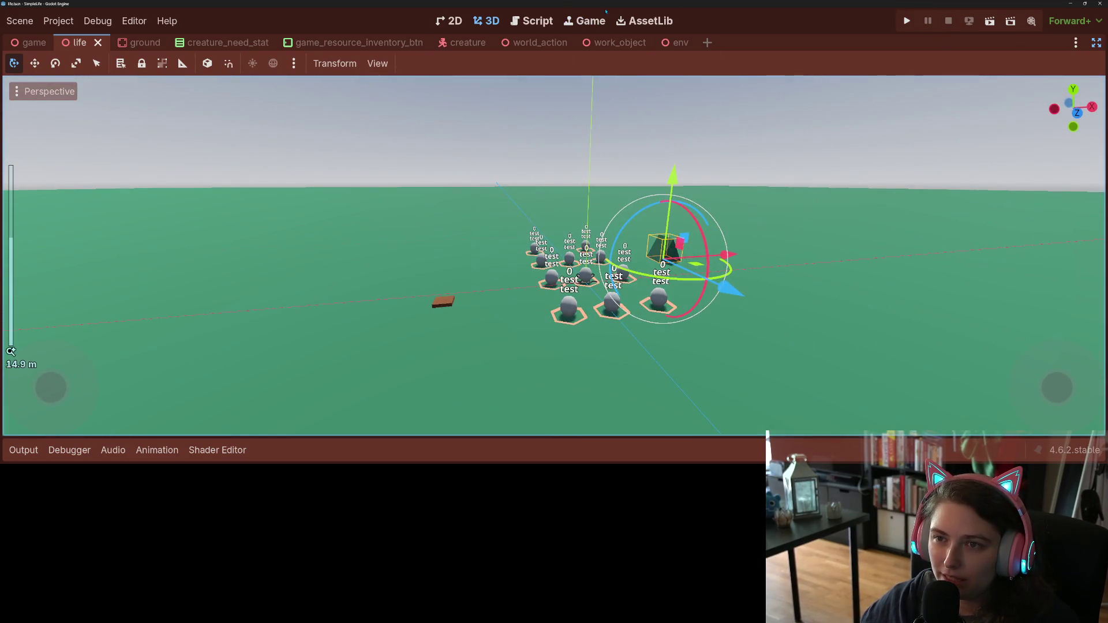
{"action": "left_click", "coordinate": [532, 21]}
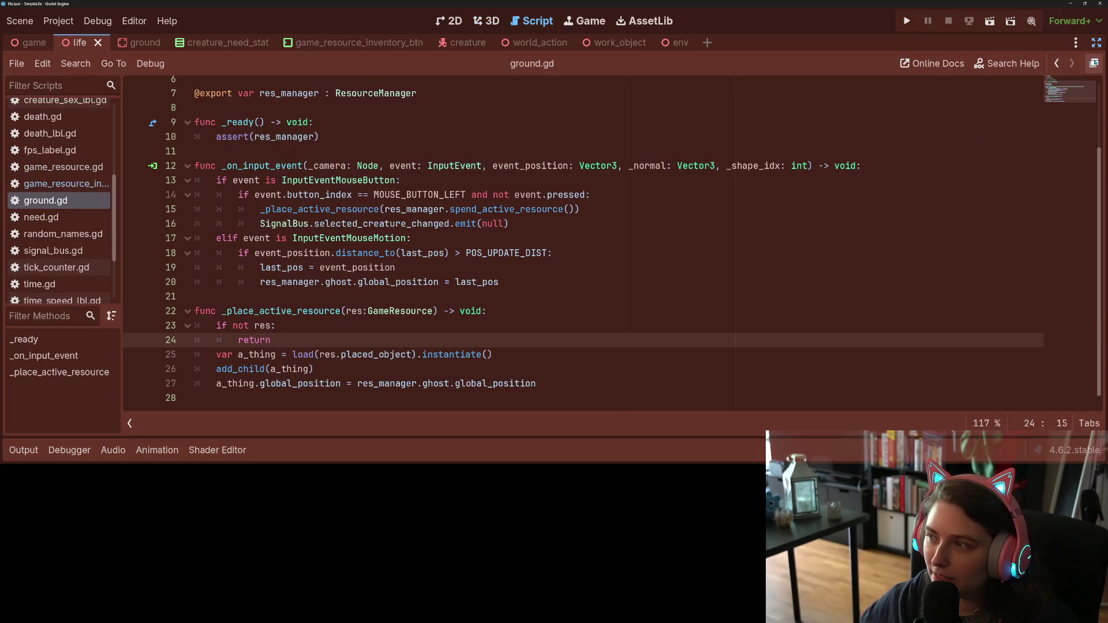
Step: Restore the scene and inspector panels and open the ResourceManager node's resource_manager.gd
{"action": "left_click", "coordinate": [1094, 63]}
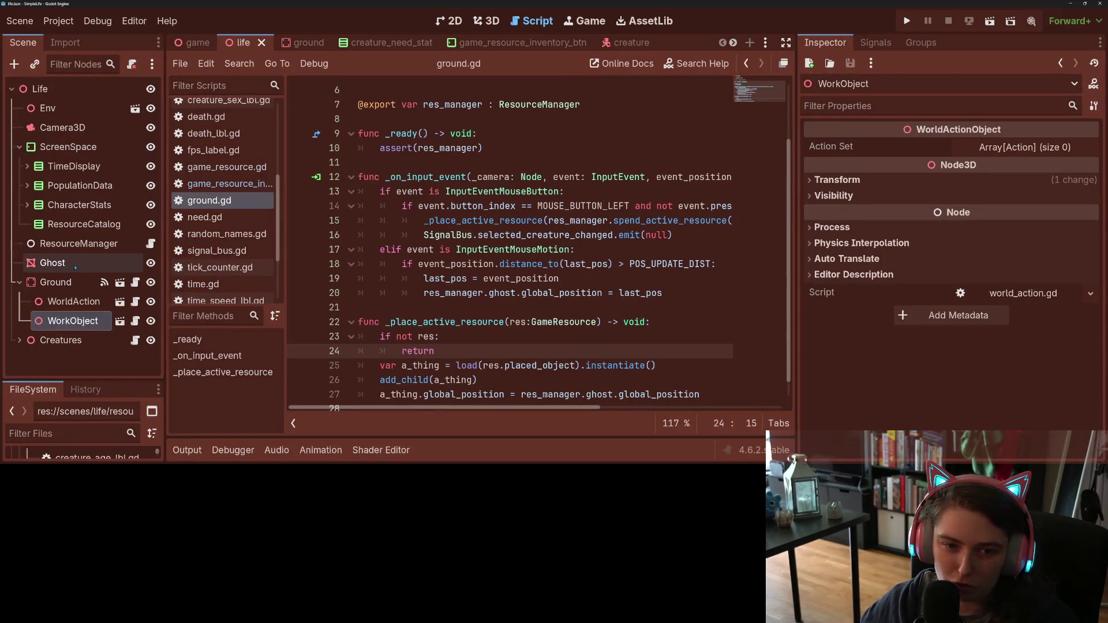
{"action": "left_click", "coordinate": [151, 243]}
{"action": "scroll", "coordinate": [584, 325], "scroll_direction": "up", "scroll_amount": 1}
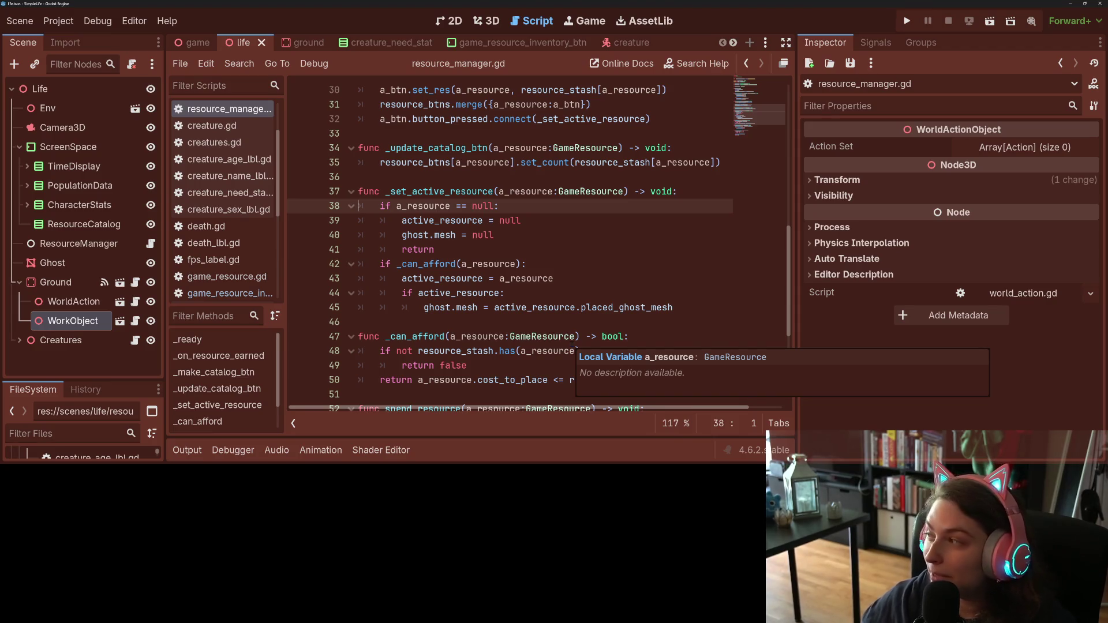
{"action": "left_click", "coordinate": [673, 307]}
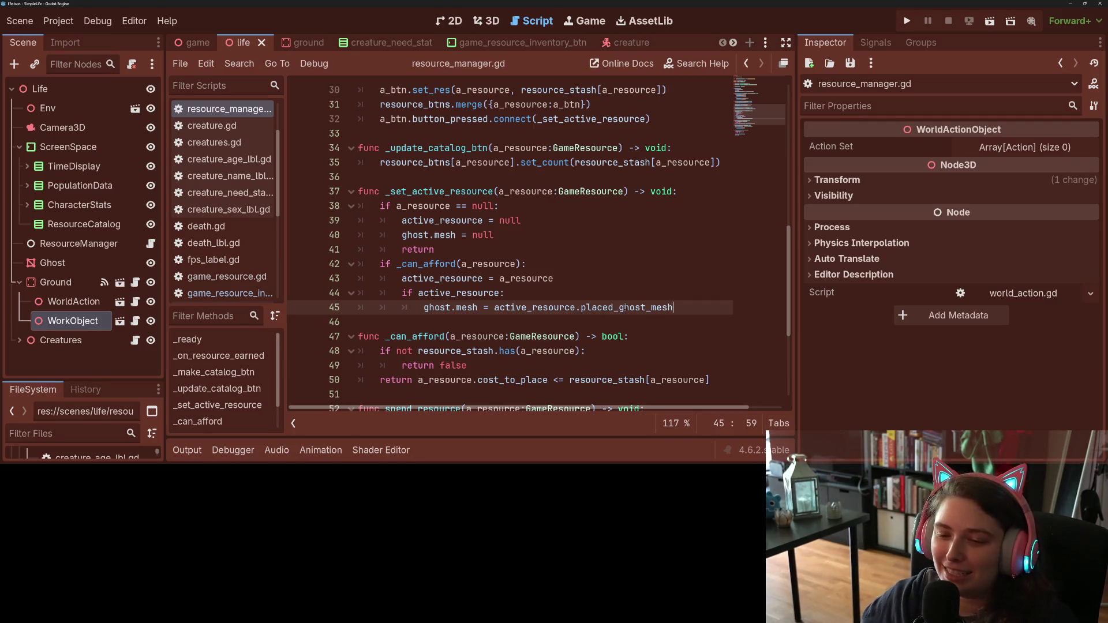
Step: Follow spend_active_resource to the spend_resource definition and check its use of active_resource
{"action": "scroll", "coordinate": [618, 284], "scroll_direction": "down", "scroll_amount": 4}
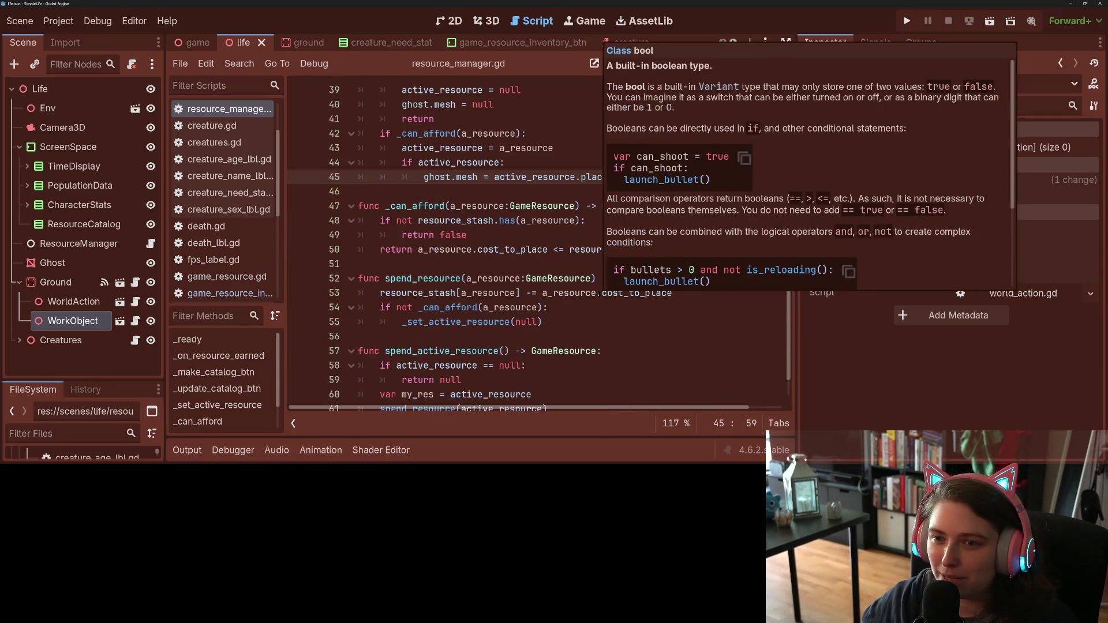
{"action": "left_click", "coordinate": [620, 334]}
{"action": "left_click", "coordinate": [629, 322]}
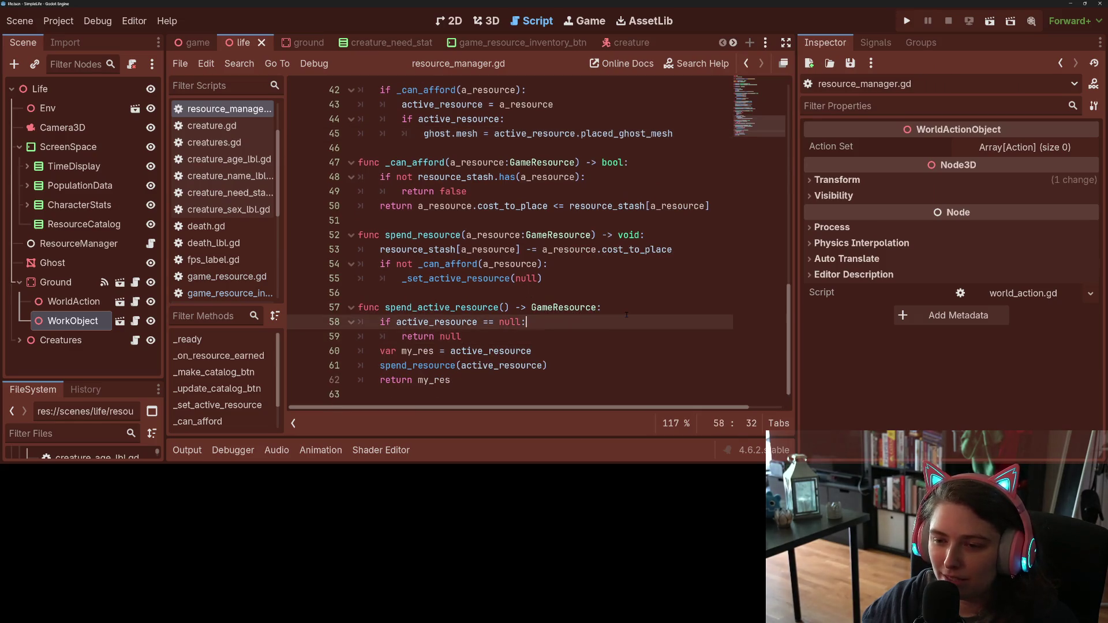
{"action": "left_click", "coordinate": [638, 307]}
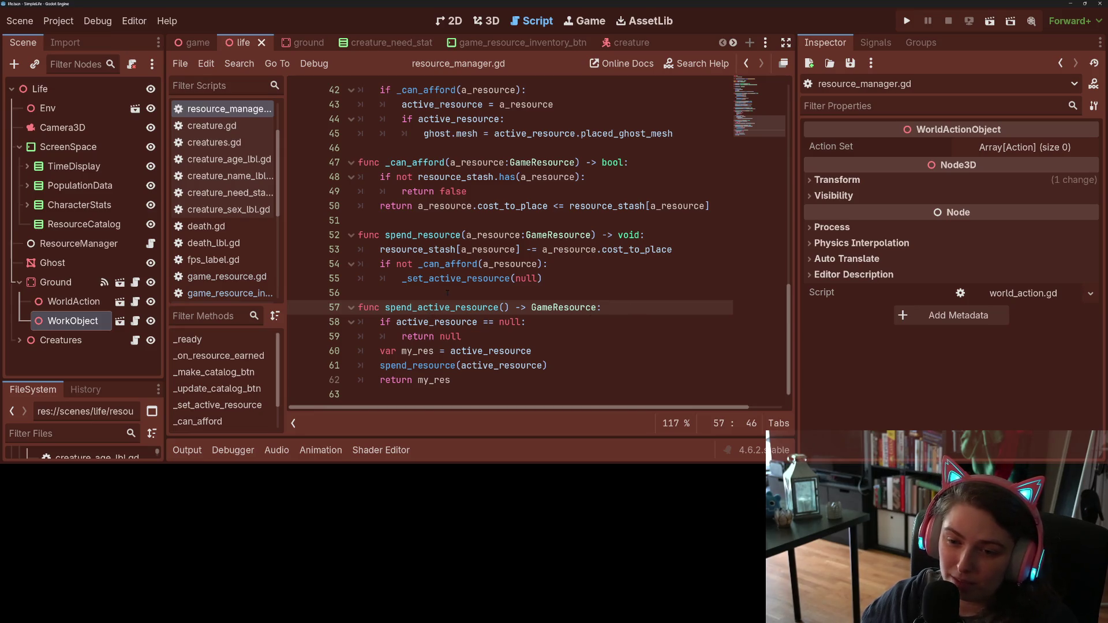
{"action": "double_click", "coordinate": [437, 307]}
{"action": "left_click", "coordinate": [416, 366], "text": "ctrl"}
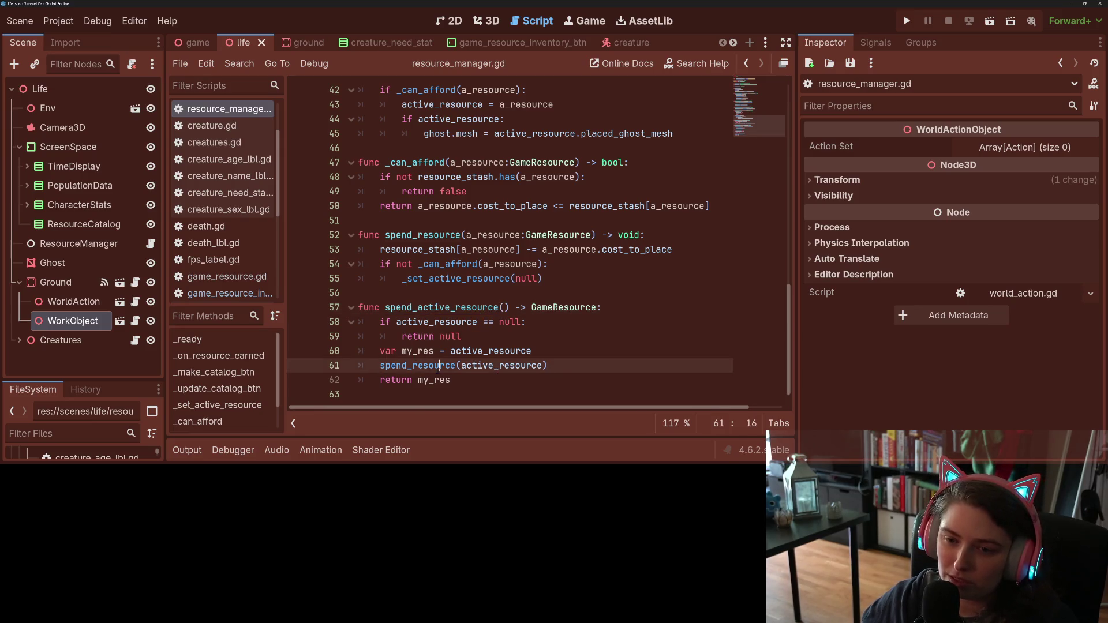
{"action": "double_click", "coordinate": [419, 322]}
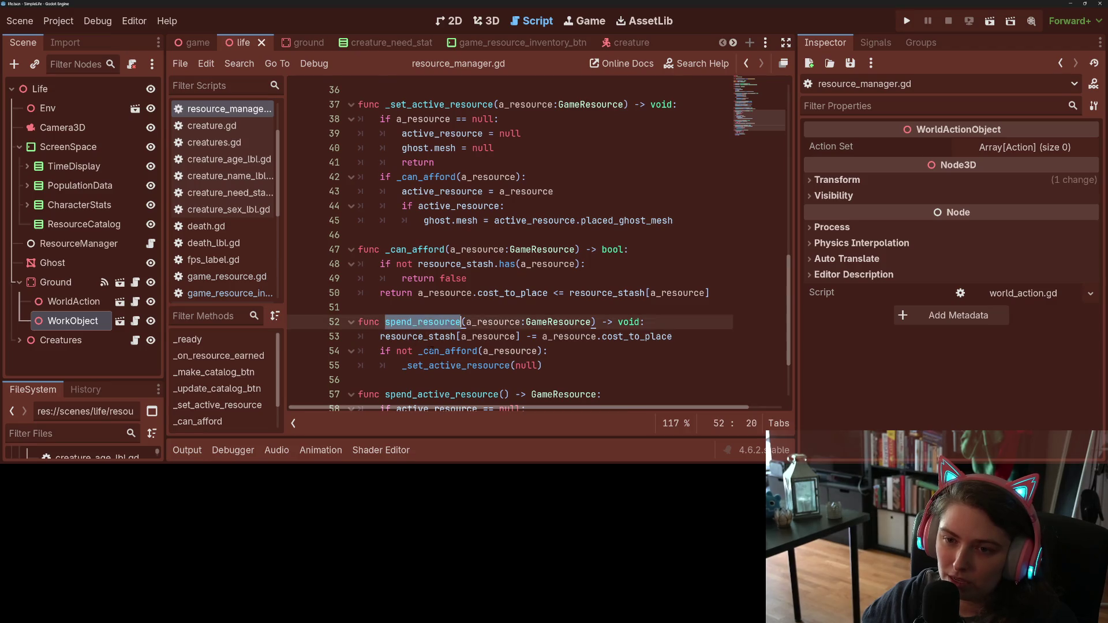
{"action": "scroll", "coordinate": [428, 335], "scroll_direction": "up", "scroll_amount": 3}
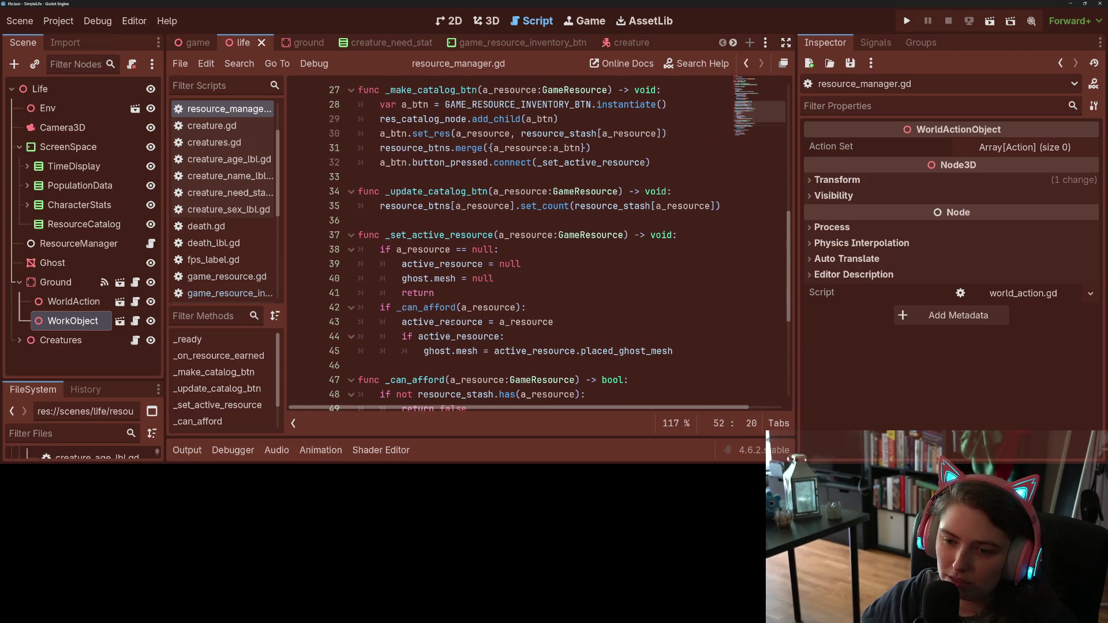
{"action": "double_click", "coordinate": [455, 322]}
Step: Select the _update_catalog_btn(a_resource) call on line 22, then return to line 43
{"action": "scroll", "coordinate": [450, 335], "scroll_direction": "up", "scroll_amount": 3}
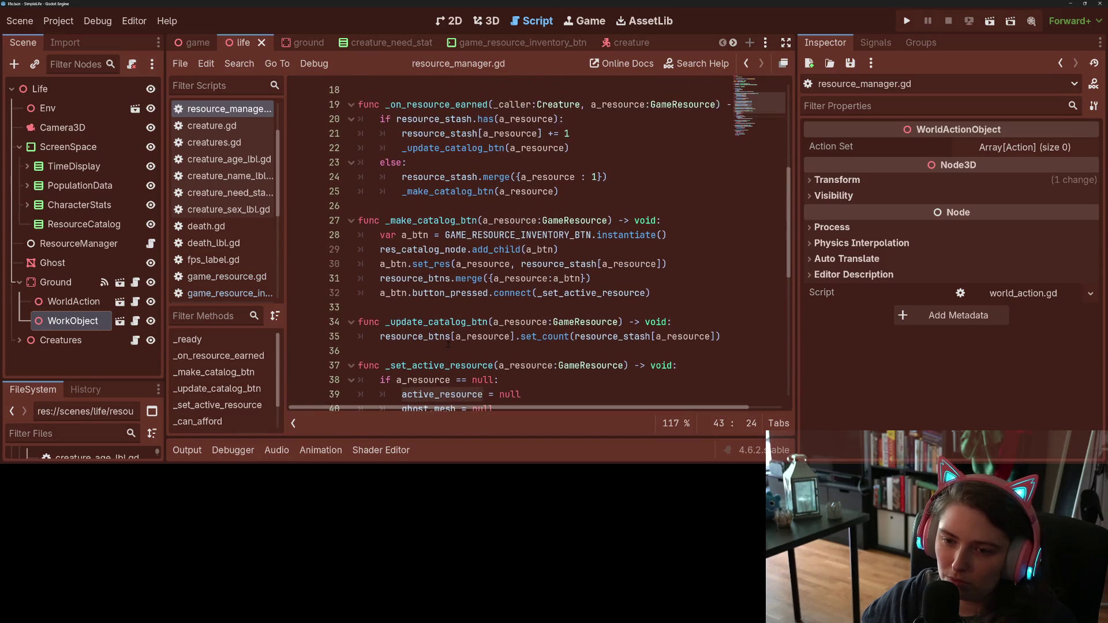
{"action": "scroll", "coordinate": [448, 344], "scroll_direction": "up", "scroll_amount": 3}
{"action": "double_click", "coordinate": [460, 279]}
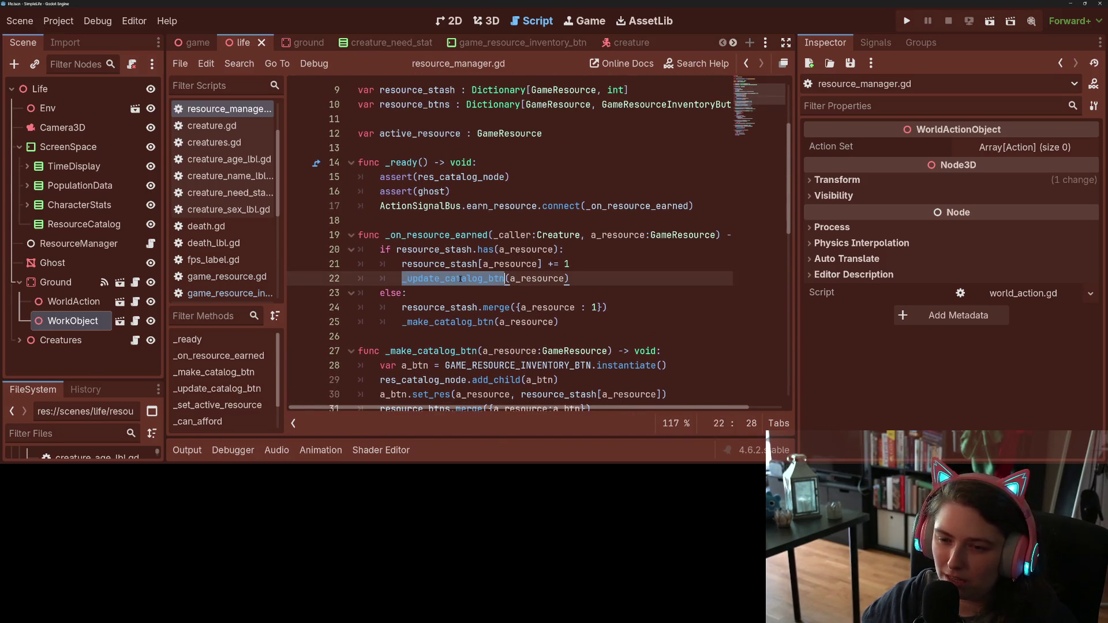
{"action": "left_click_drag", "start_coordinate": [402, 279], "coordinate": [570, 279]}
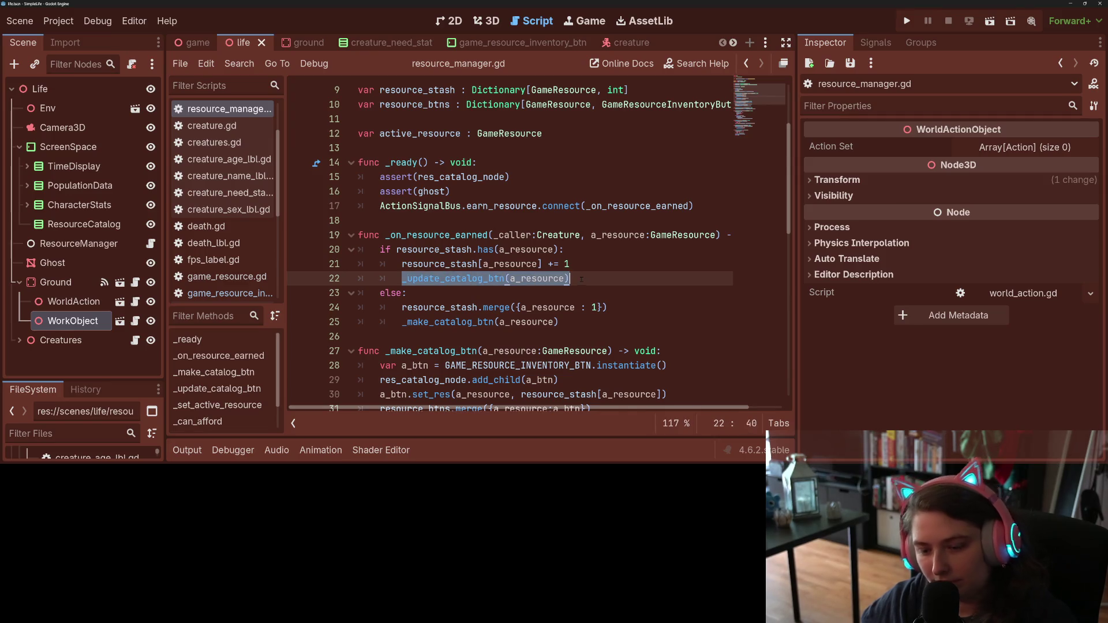
{"action": "scroll", "coordinate": [545, 340], "scroll_direction": "down", "scroll_amount": 7}
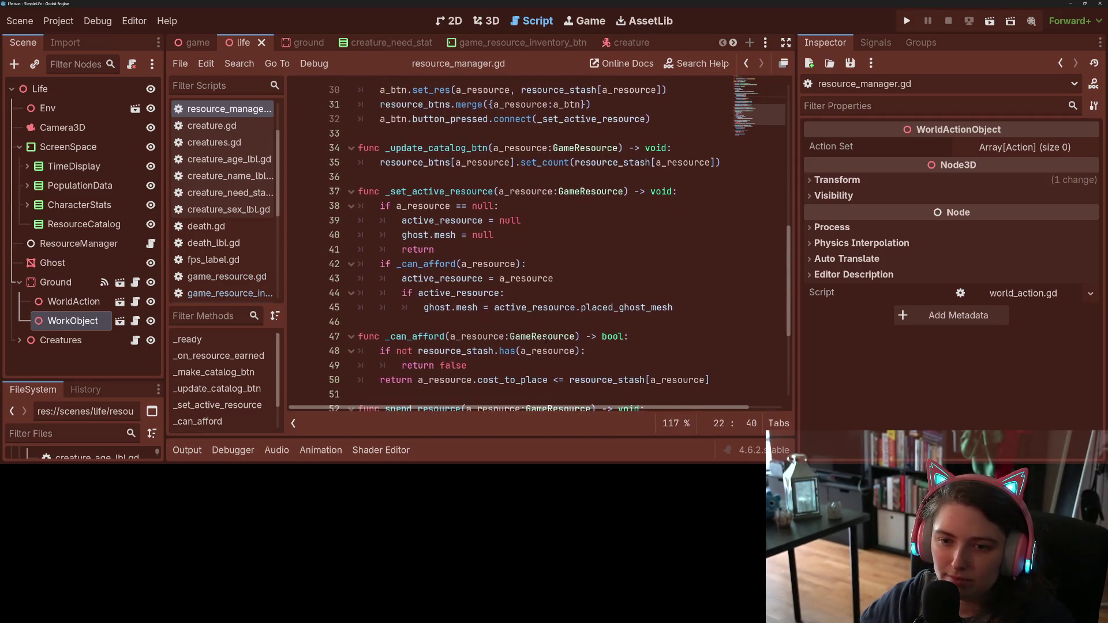
{"action": "scroll", "coordinate": [545, 340], "scroll_direction": "down", "scroll_amount": 2}
{"action": "left_click", "coordinate": [445, 192]}
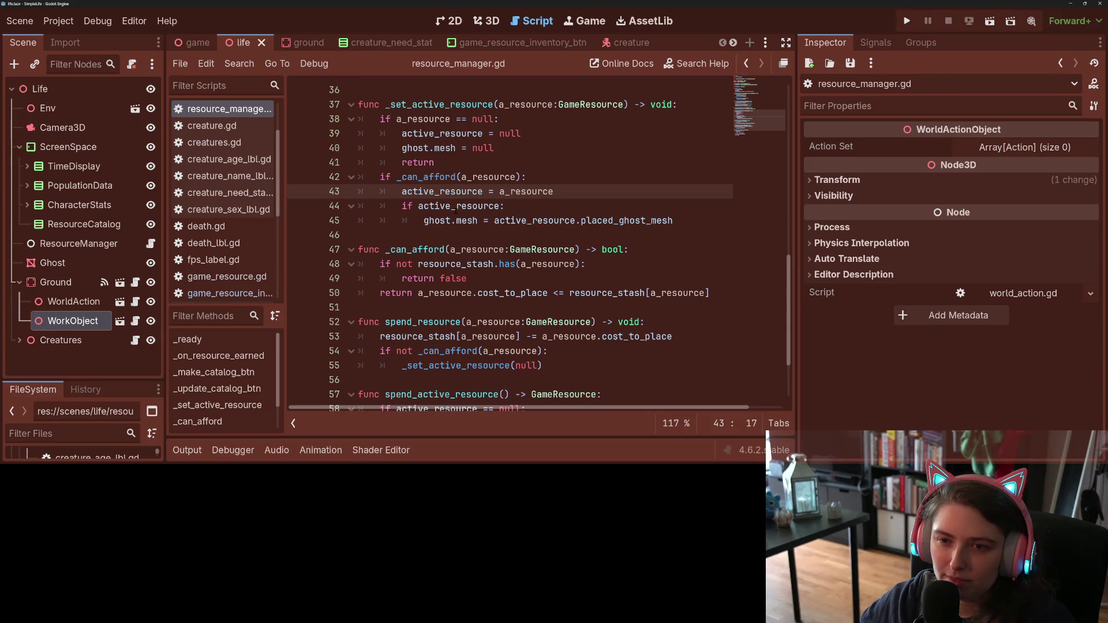
Step: Highlight all uses of _set_active_resource and spend_resource, ending at line 55
{"action": "double_click", "coordinate": [442, 105]}
{"action": "scroll", "coordinate": [545, 248], "scroll_direction": "down", "scroll_amount": 2}
{"action": "left_click", "coordinate": [450, 191]}
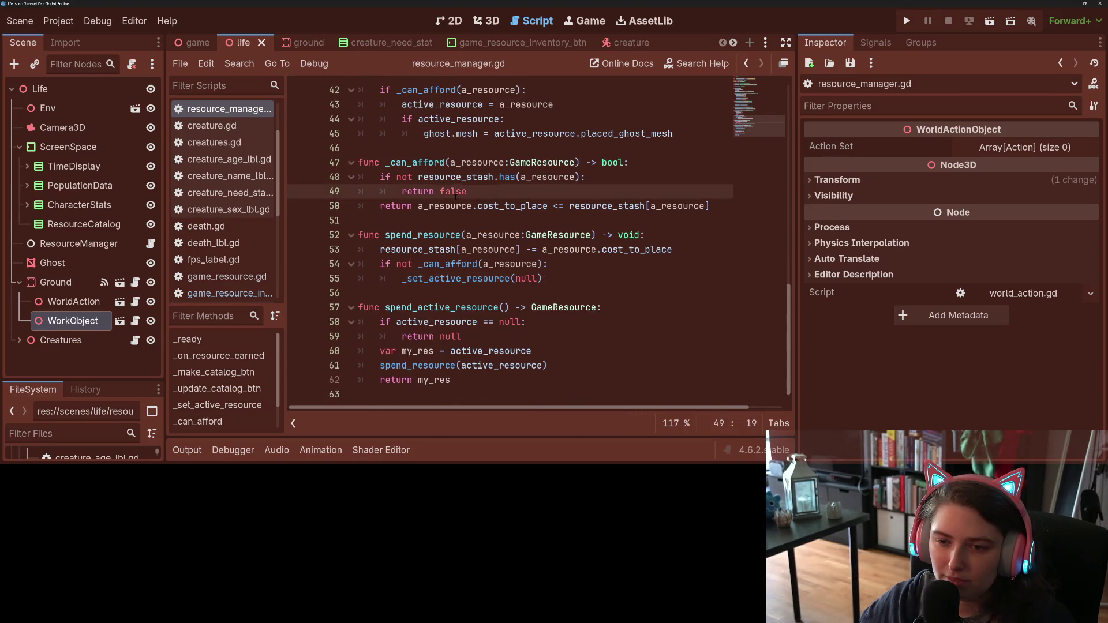
{"action": "left_click", "coordinate": [450, 206]}
{"action": "double_click", "coordinate": [419, 235]}
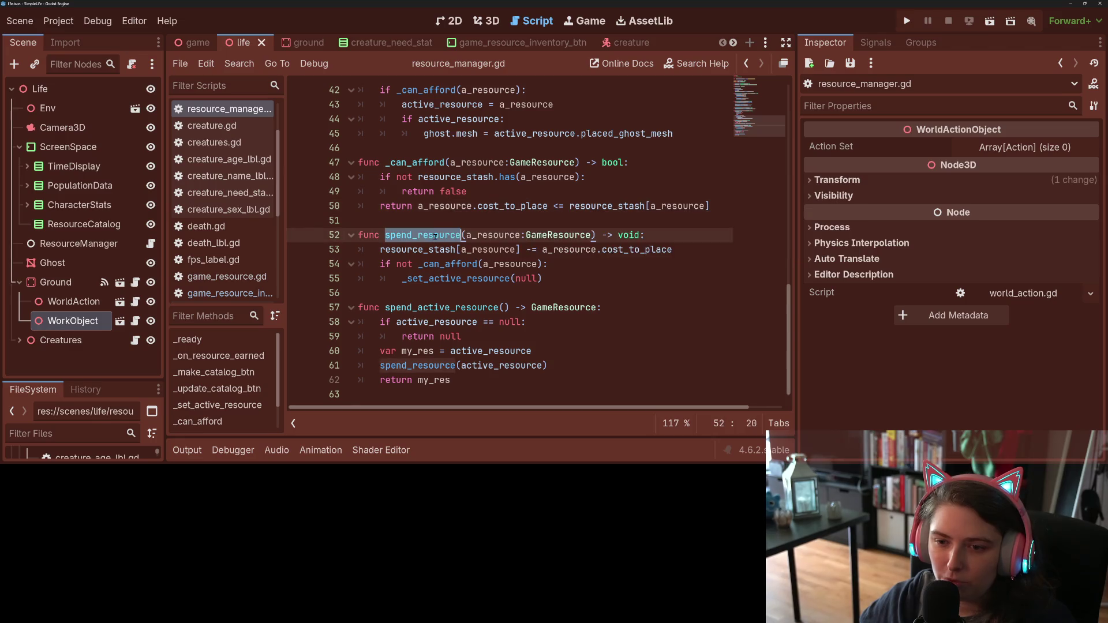
{"action": "left_click", "coordinate": [560, 277]}
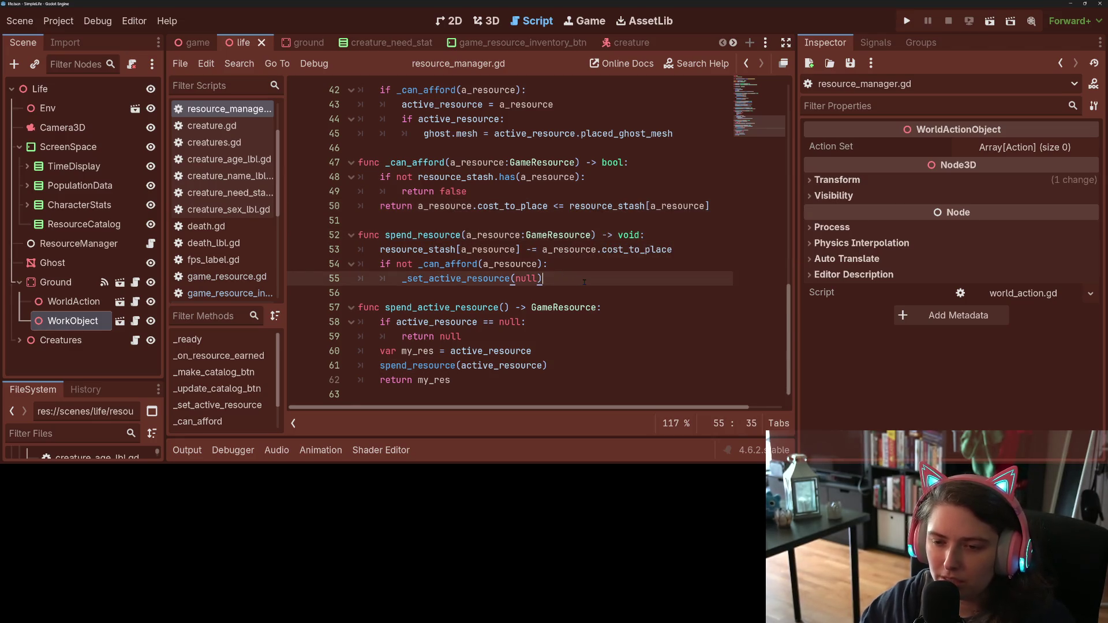
Step: Add an _update_catalog_btn(a_resource) call after line 55 and save resource_manager.gd
{"action": "key", "text": "Return"}
{"action": "key", "text": "BackSpace"}
{"action": "type", "text": "_update_catalog_btn(a_resource)"}
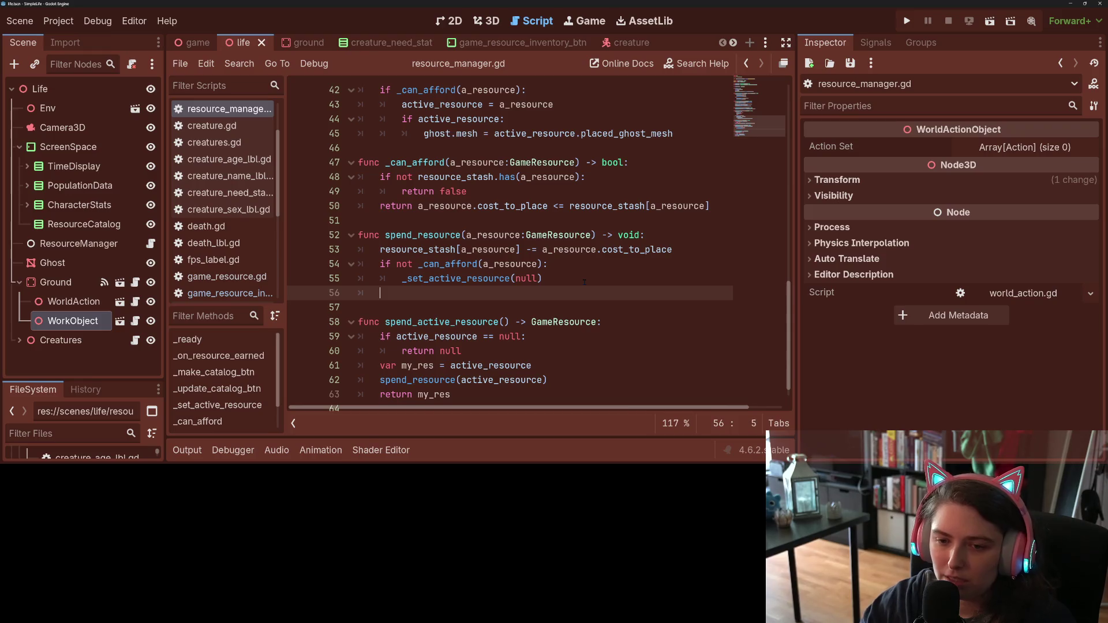
{"action": "key", "text": "ctrl+s"}
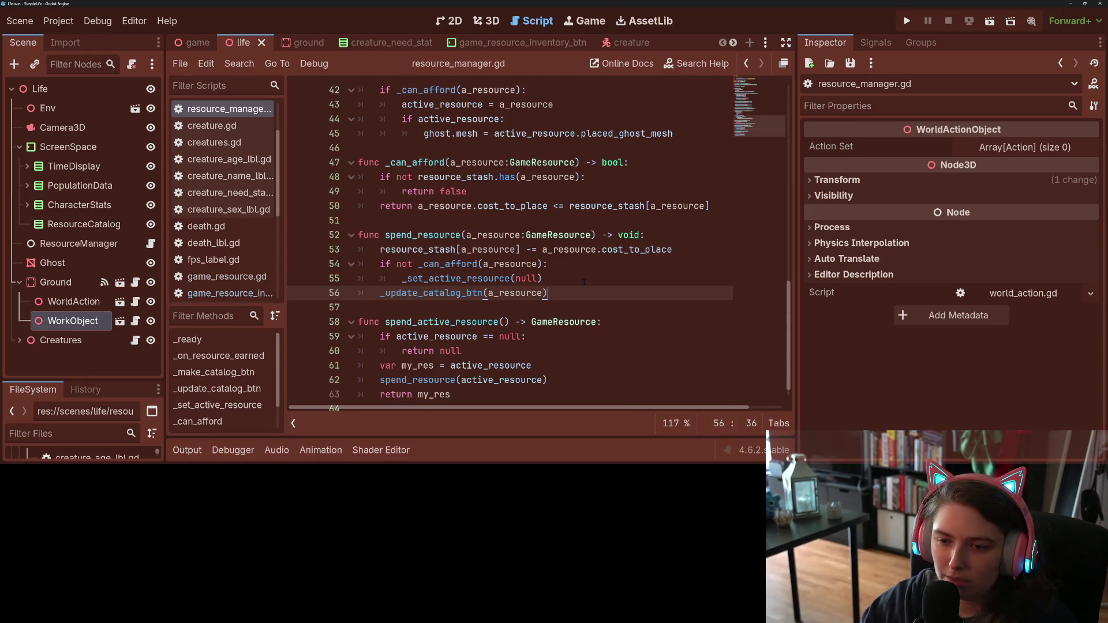
{"action": "left_click", "coordinate": [584, 282]}
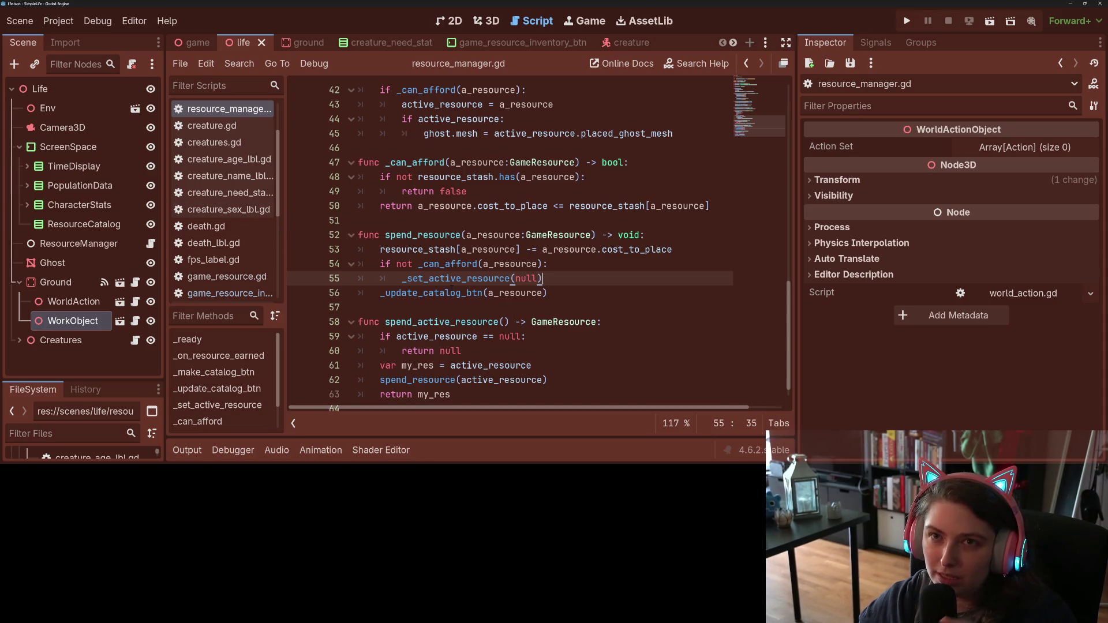
Step: Extend line 38's check in _set_active_resource with 'or a_resource == active_resource' and save
{"action": "scroll", "coordinate": [462, 231], "scroll_direction": "up", "scroll_amount": 3}
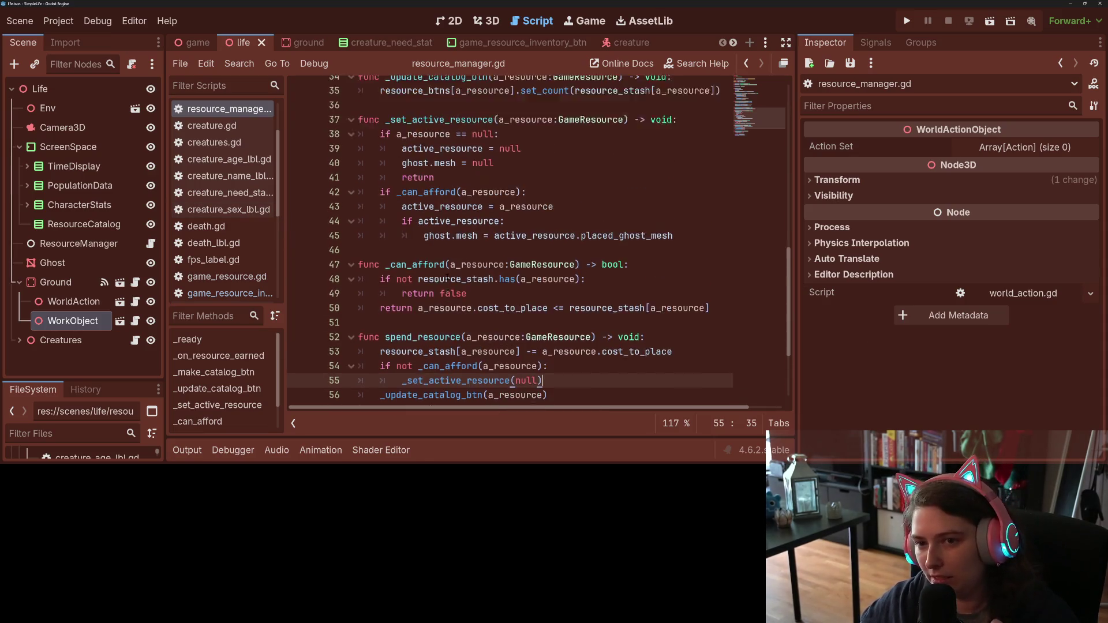
{"action": "double_click", "coordinate": [438, 147]}
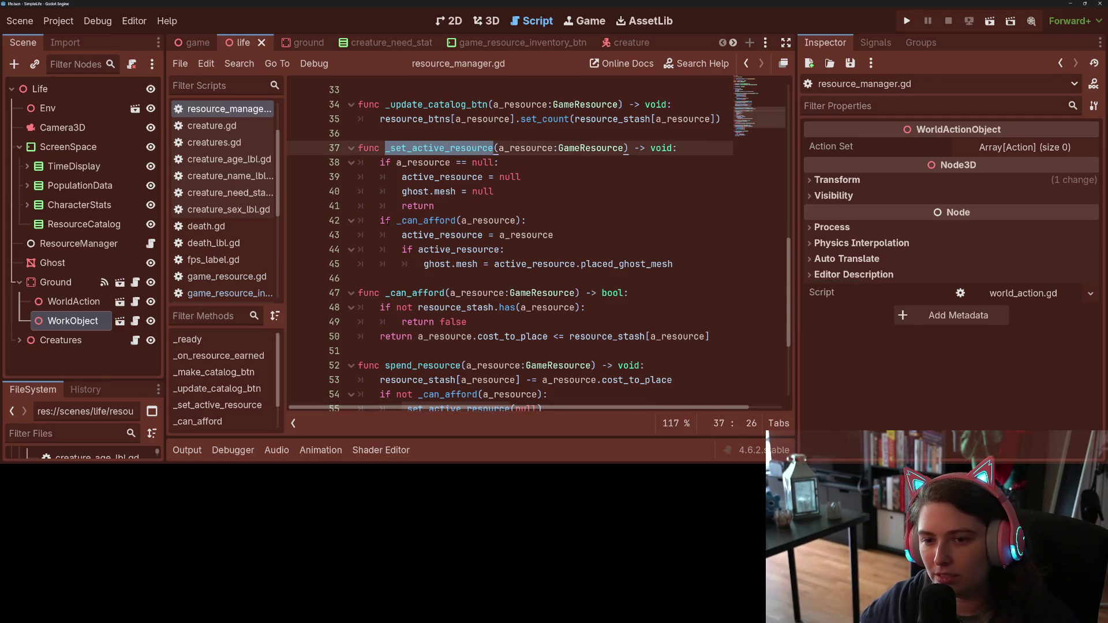
{"action": "left_click", "coordinate": [438, 205]}
{"action": "key", "text": "Return"}
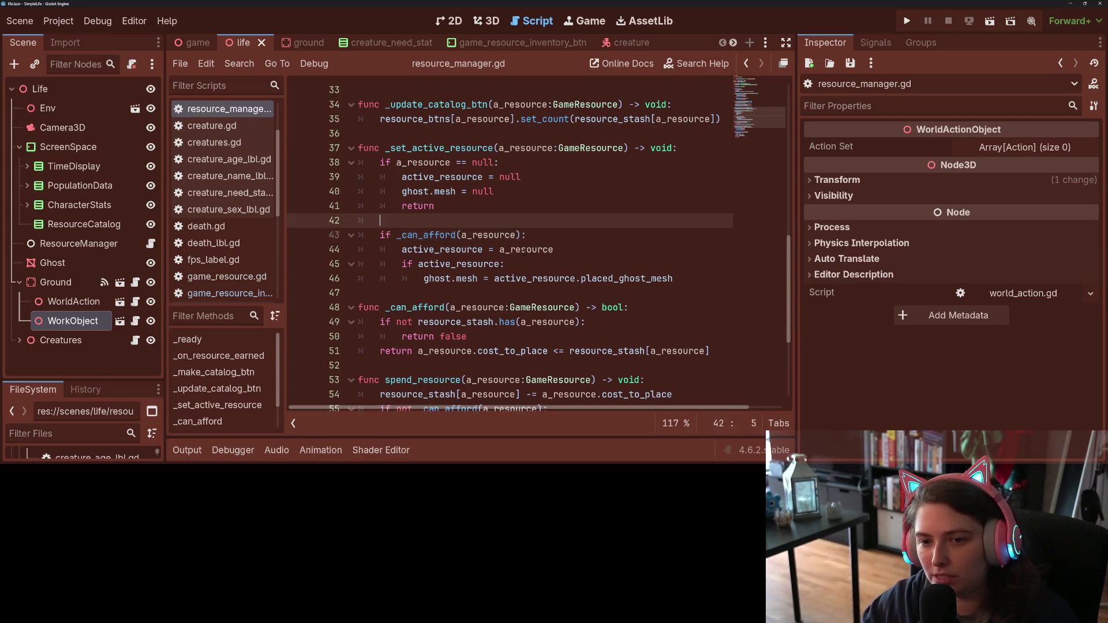
{"action": "type", "text": "if a"}
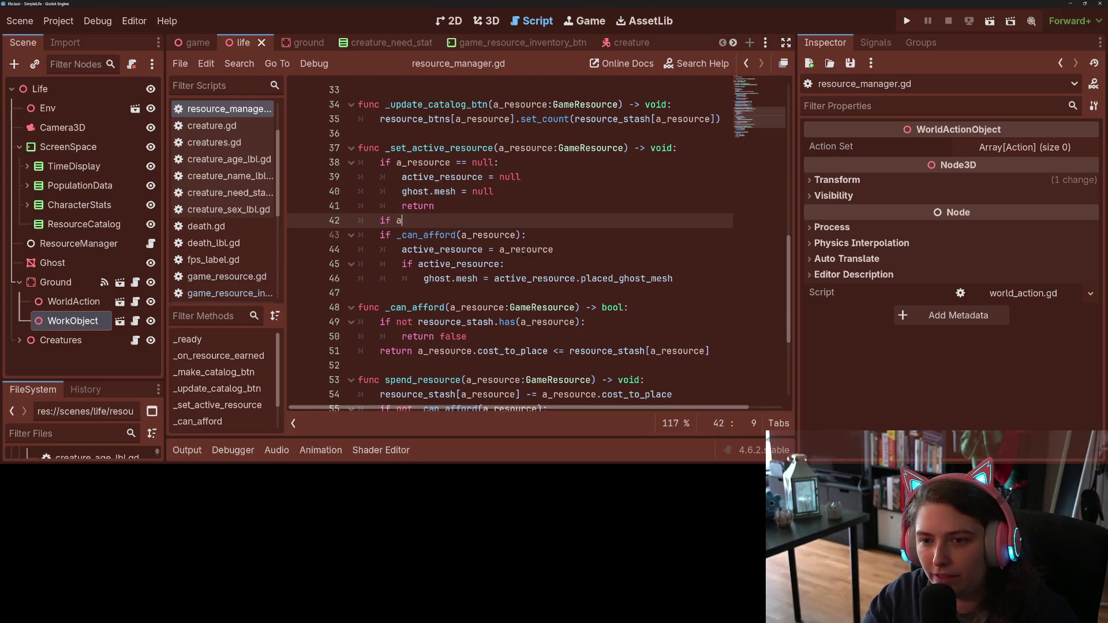
{"action": "type", "text": "_"}
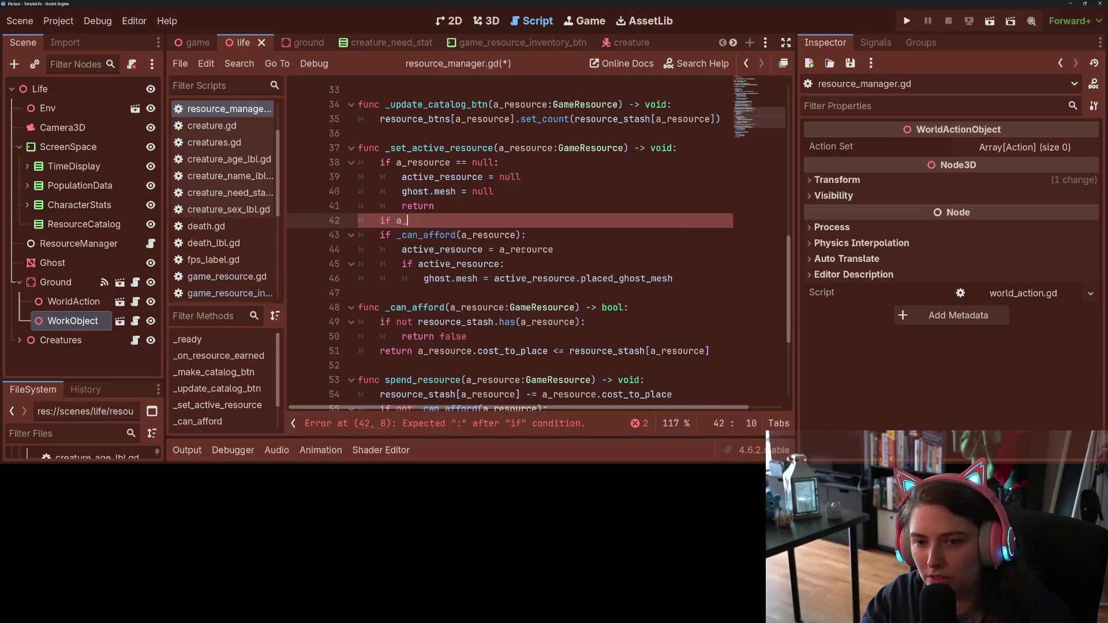
{"action": "key", "text": "BackSpace"}
{"action": "key", "text": "BackSpace"}
{"action": "key", "text": "BackSpace"}
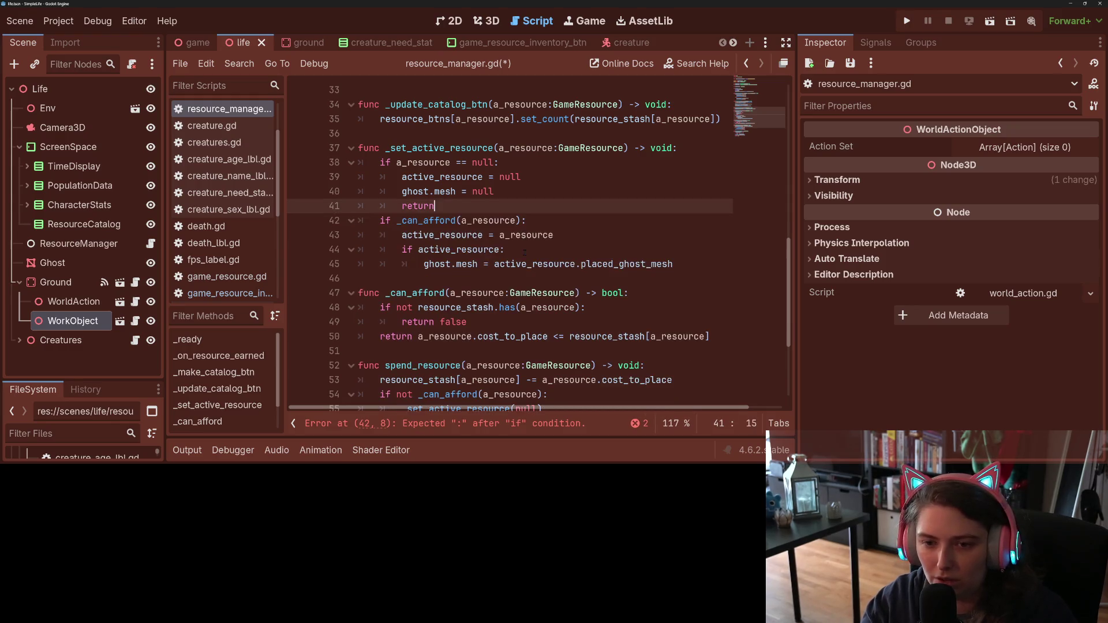
{"action": "key", "text": "Up"}
{"action": "key", "text": "Up"}
{"action": "key", "text": "Up"}
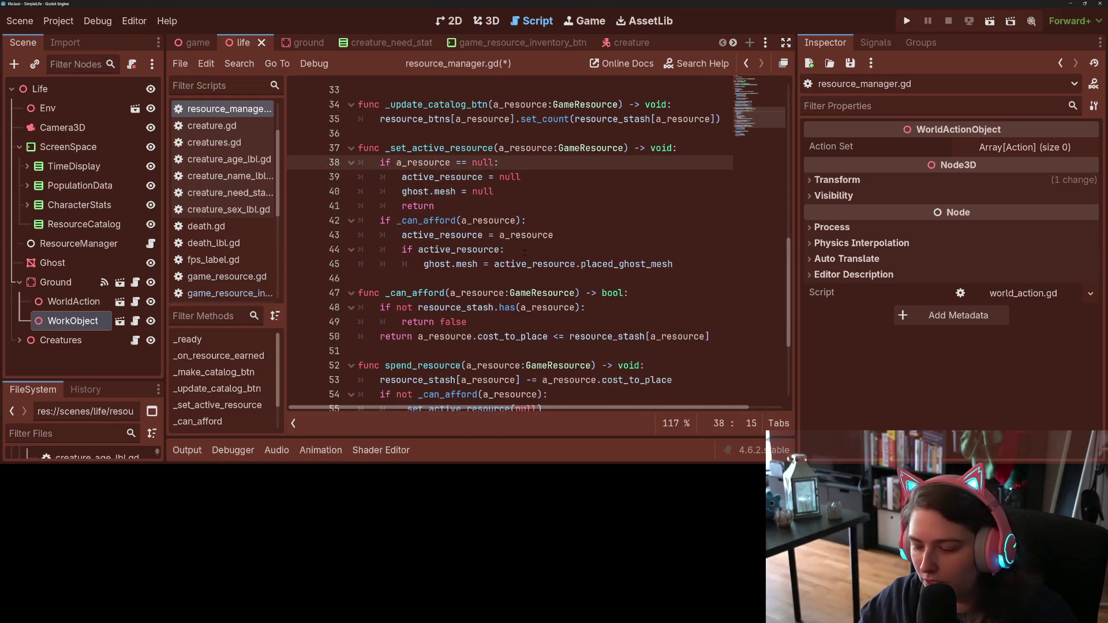
{"action": "key", "text": "Left"}
{"action": "type", "text": "or a"}
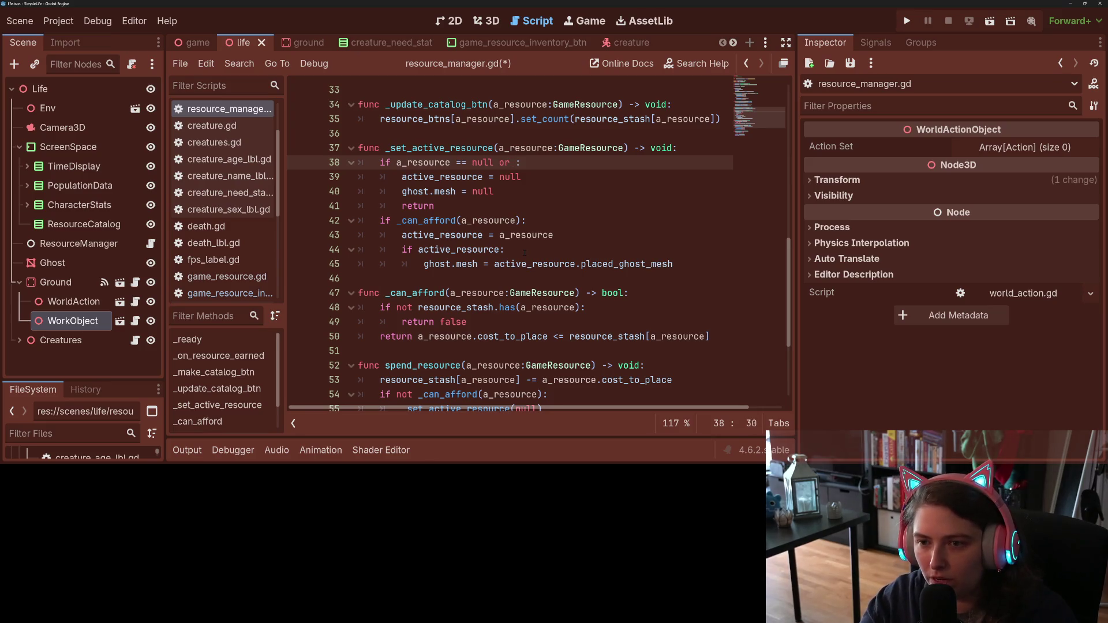
{"action": "type", "text": "_r"}
{"action": "key", "text": "Return"}
{"action": "type", "text": "== "}
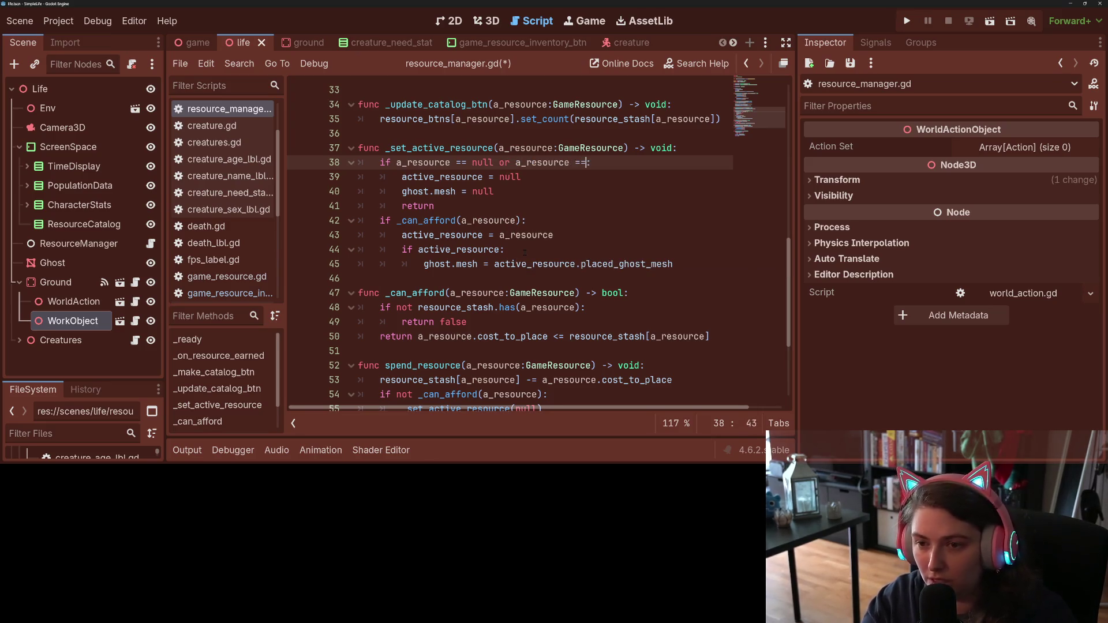
{"action": "type", "text": "act"}
{"action": "key", "text": "Return"}
{"action": "key", "text": "ctrl+s"}
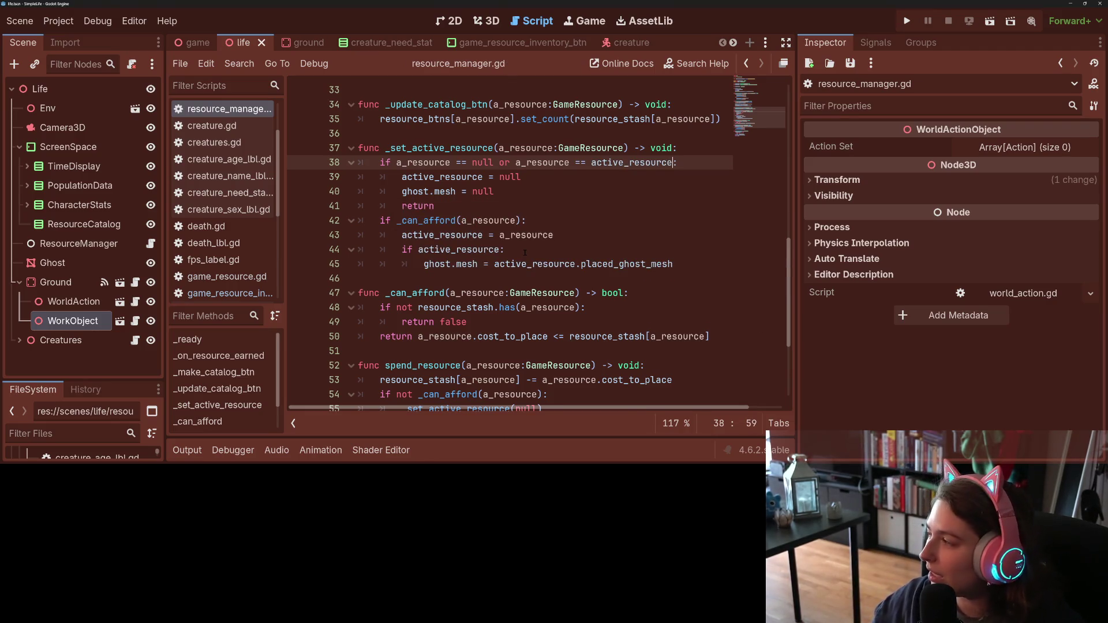
Step: Save again and switch to the ground.gd script
{"action": "left_click", "coordinate": [441, 149]}
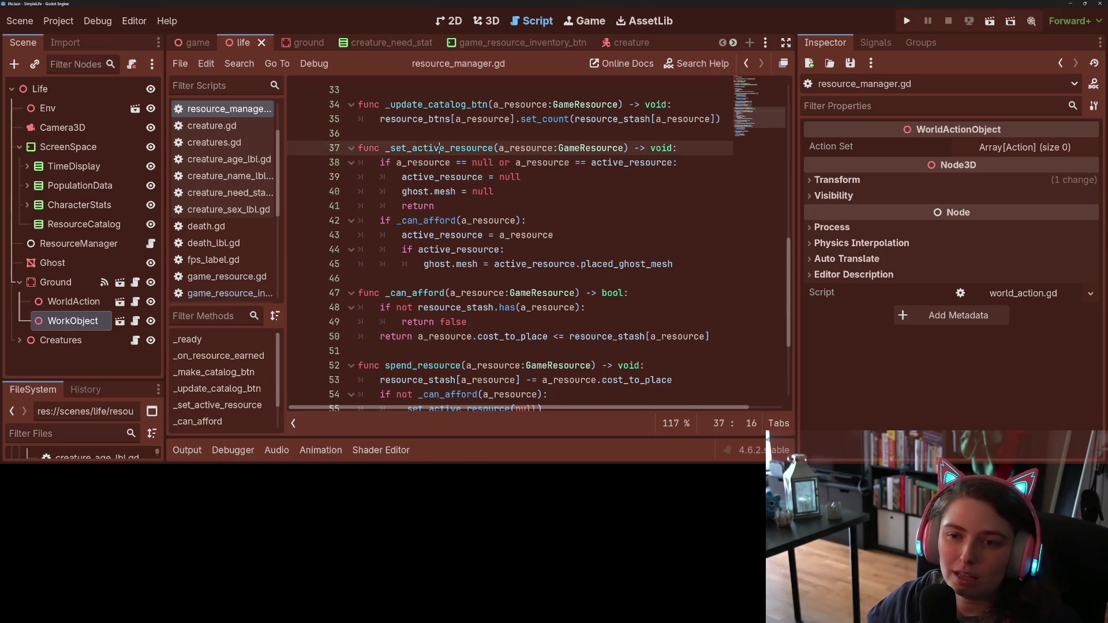
{"action": "key", "text": "ctrl+s"}
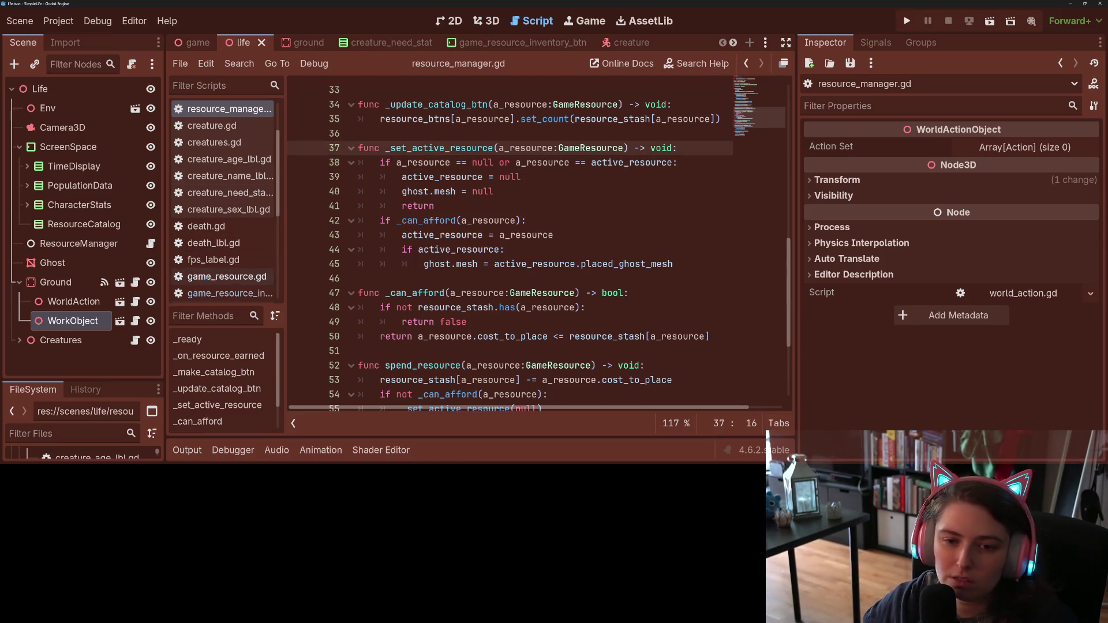
{"action": "left_click", "coordinate": [135, 282]}
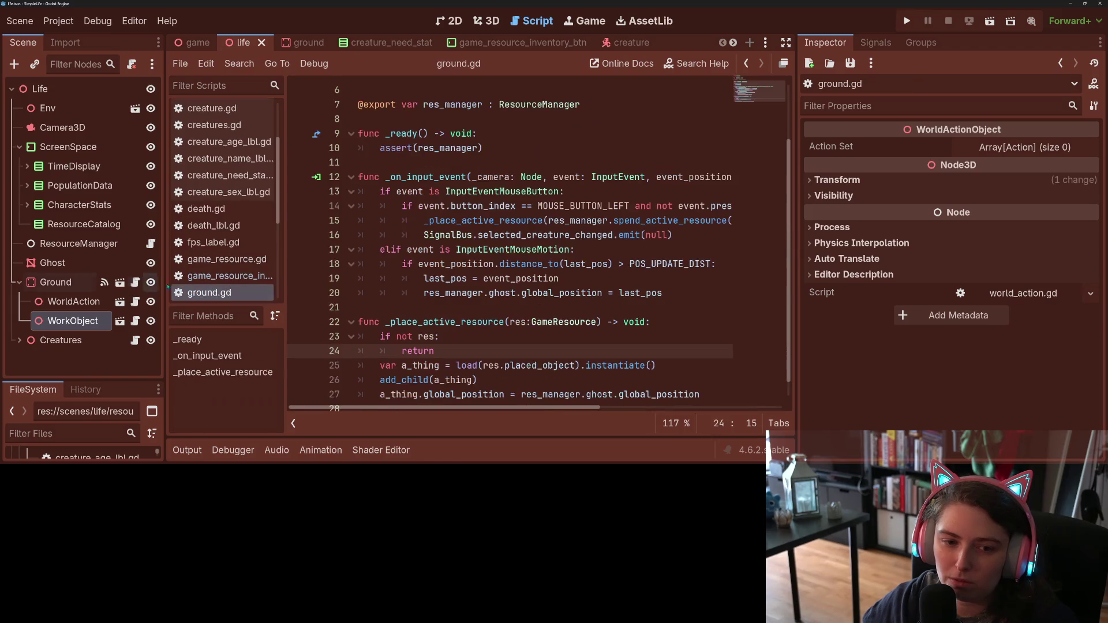
Step: Review the mouse-motion and left-click branches of ground.gd's input handler, ending at line 16
{"action": "mouse_move", "coordinate": [523, 299]}
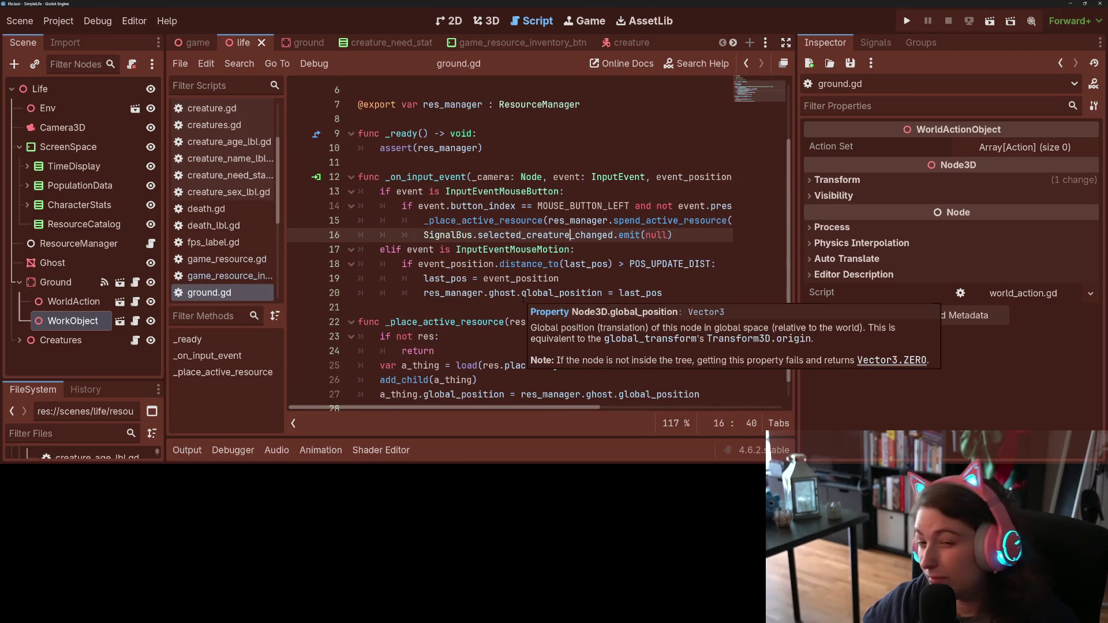
{"action": "left_click", "coordinate": [445, 264]}
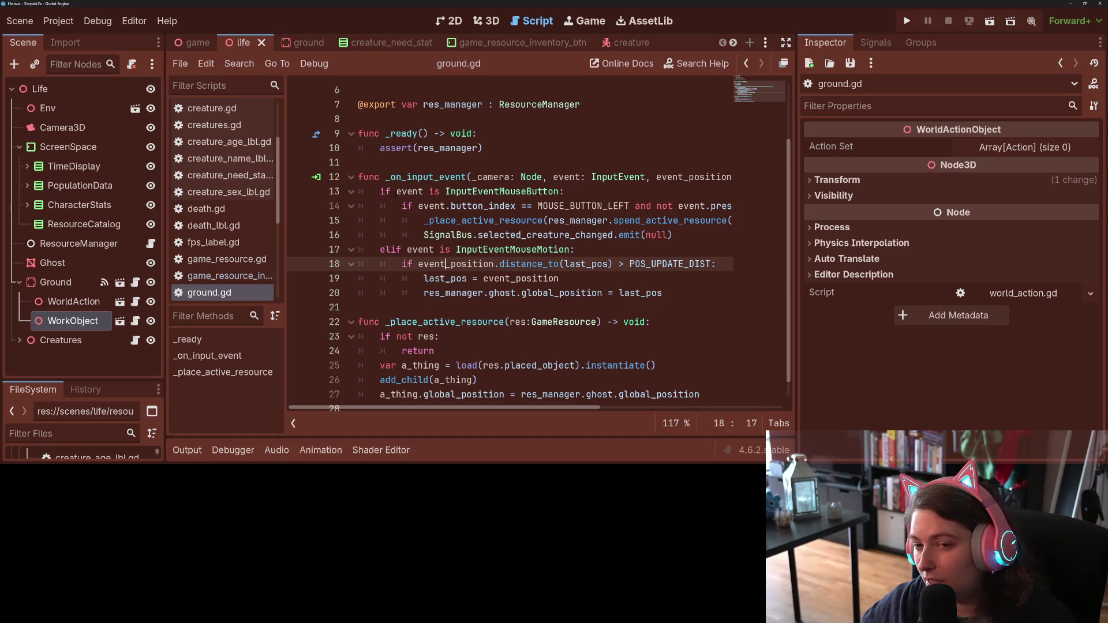
{"action": "left_click", "coordinate": [380, 192]}
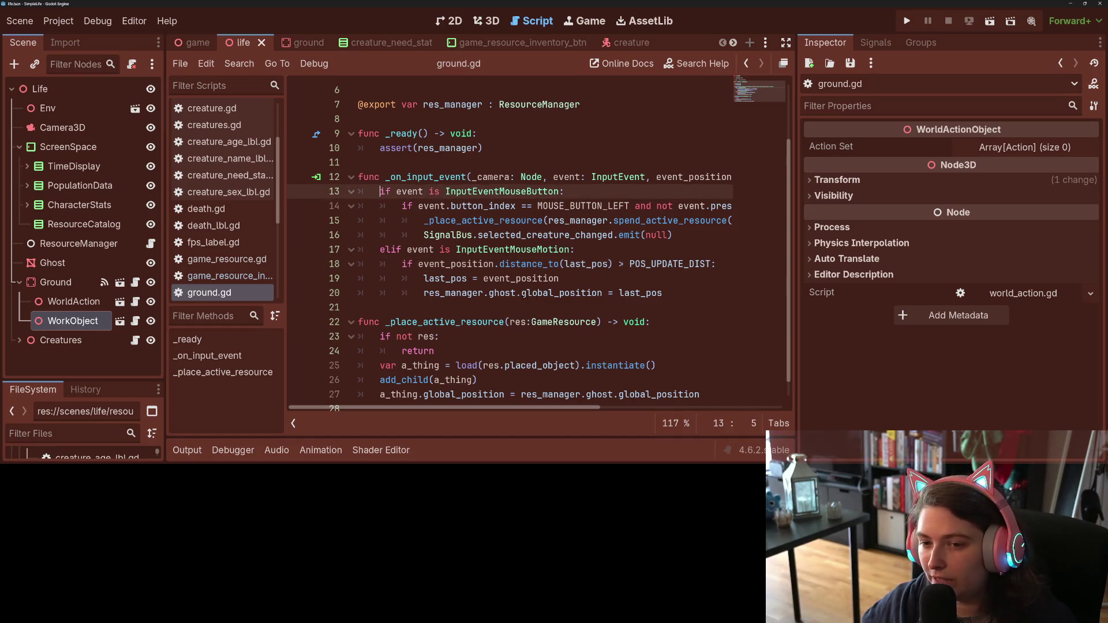
{"action": "left_click", "coordinate": [672, 288]}
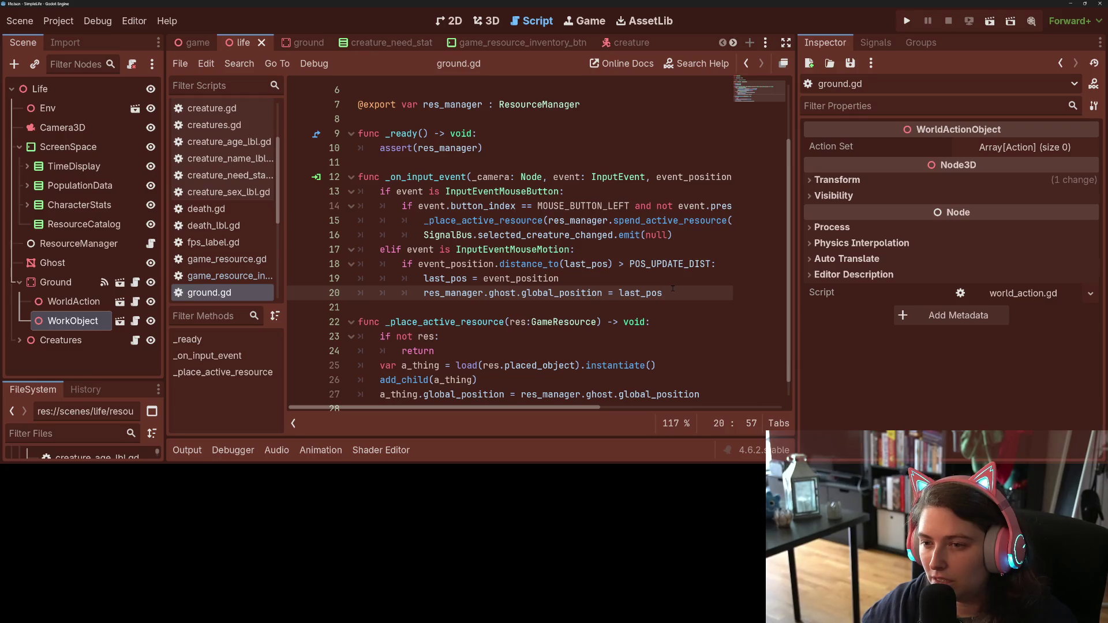
{"action": "left_click", "coordinate": [417, 217]}
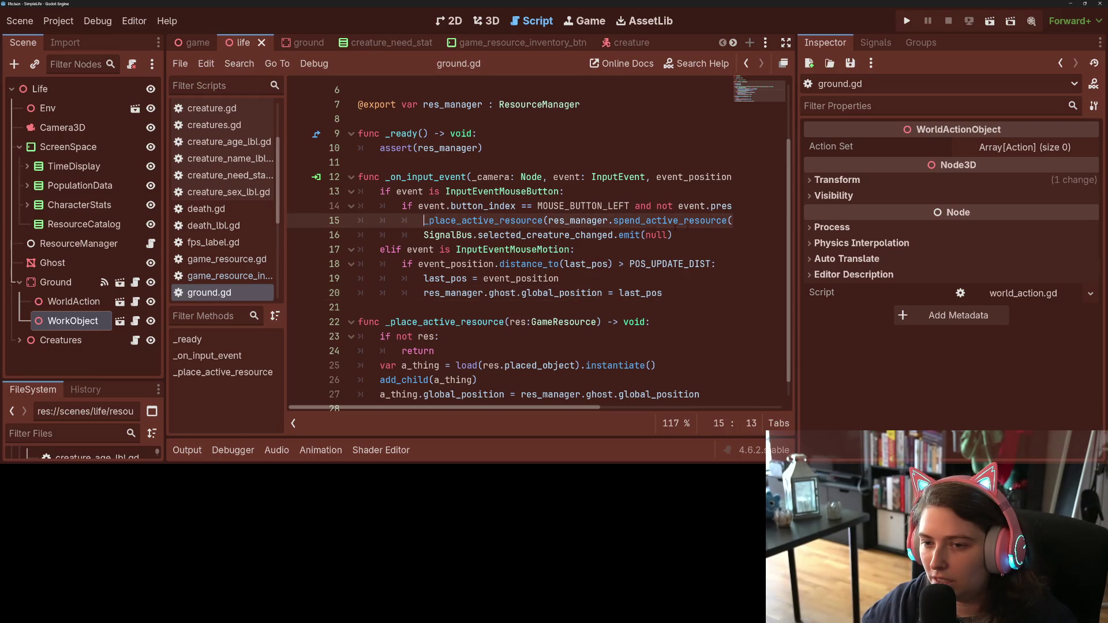
{"action": "left_click", "coordinate": [712, 236]}
Step: Add an 'elif event.button_index == MOUSE_BUTTON_RIGHT and not event.pressed:' branch after line 16
{"action": "key", "text": "Return"}
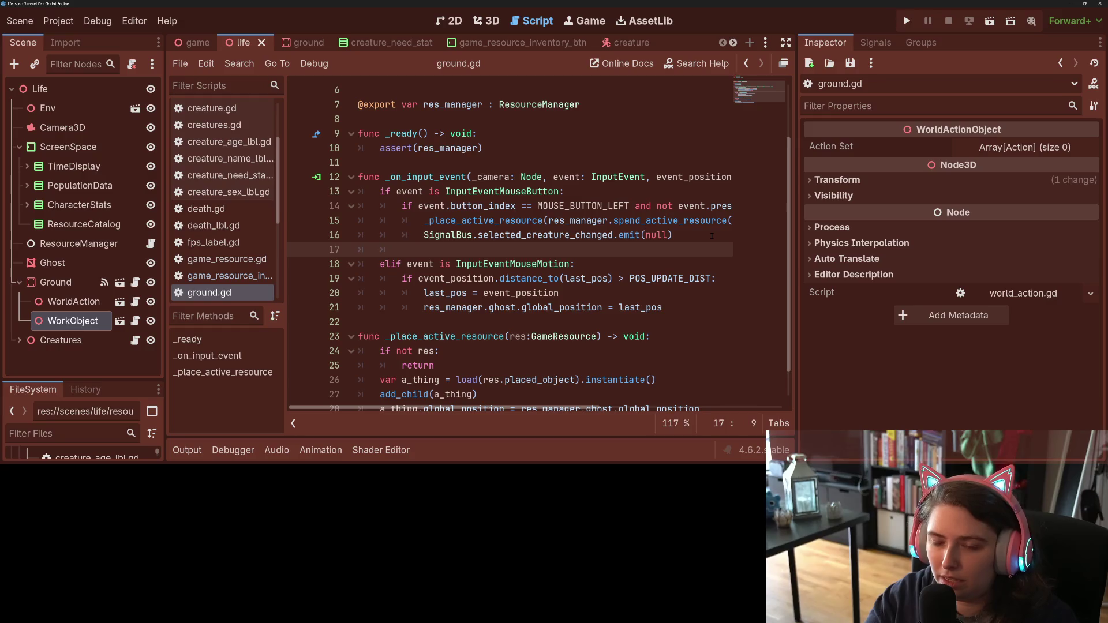
{"action": "type", "text": "elif event.b"}
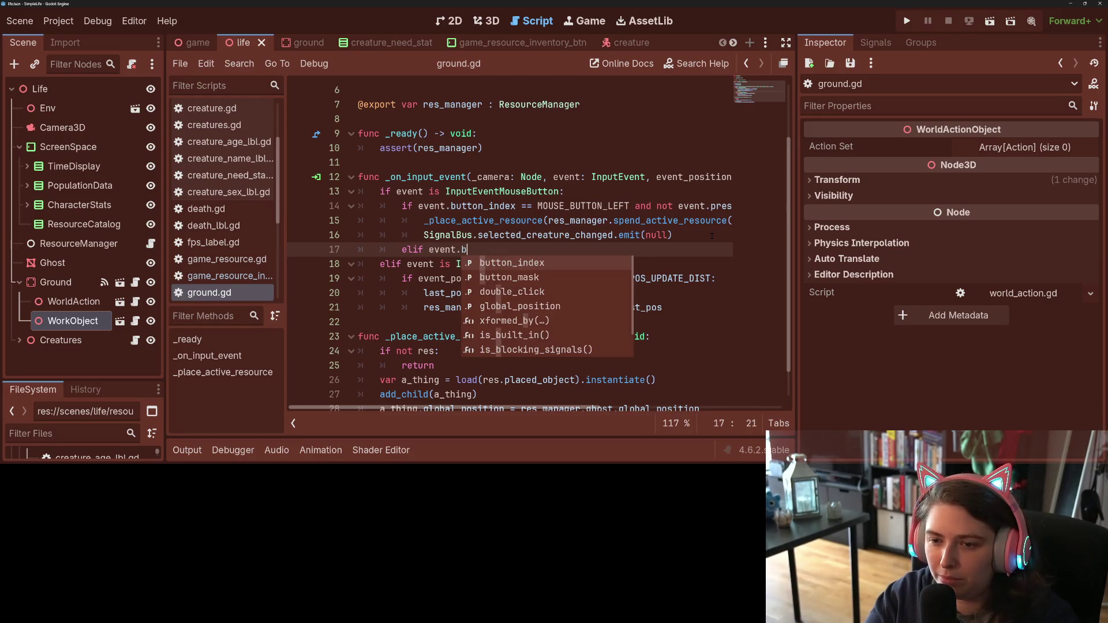
{"action": "key", "text": "Return"}
{"action": "type", "text": "== MO"}
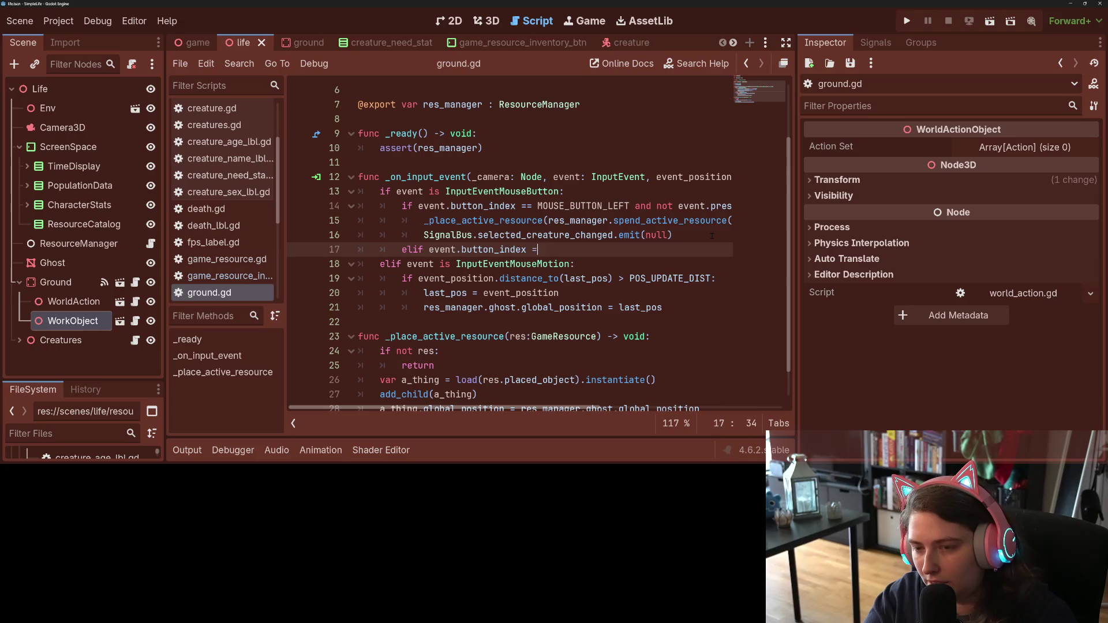
{"action": "type", "text": "U"}
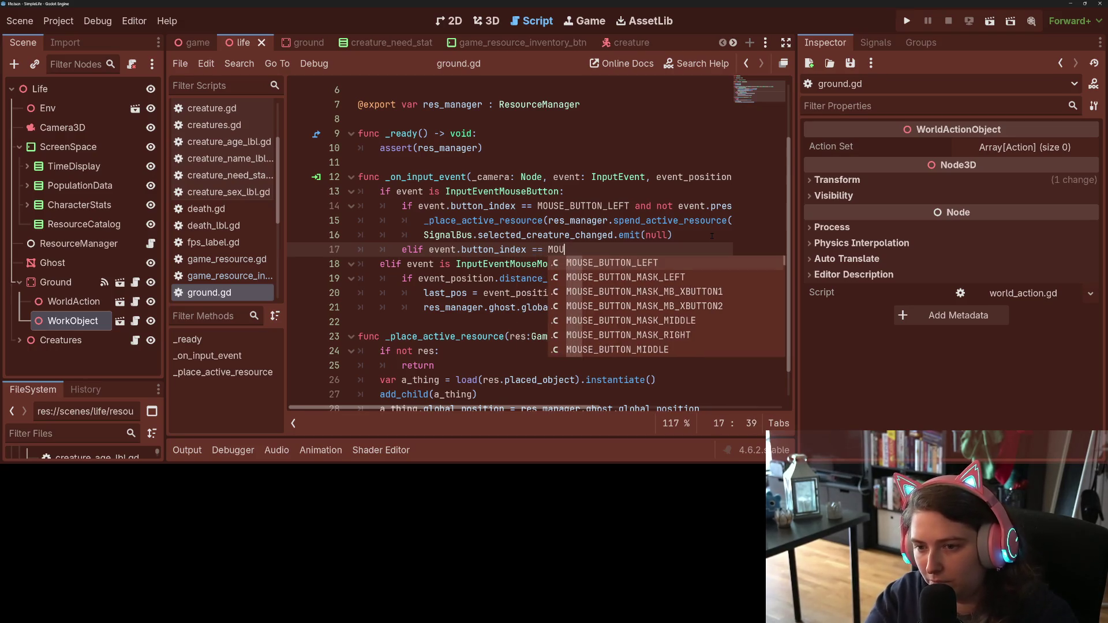
{"action": "key", "text": "Down"}
{"action": "key", "text": "Down"}
{"action": "key", "text": "Down"}
{"action": "key", "text": "Down"}
{"action": "key", "text": "Down"}
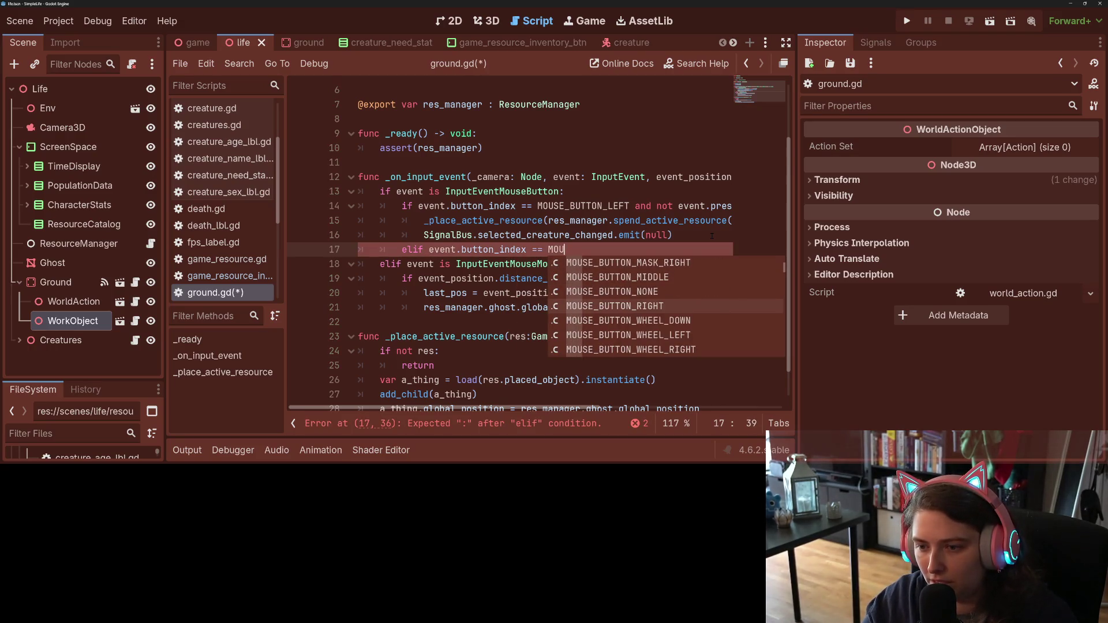
{"action": "key", "text": "Return"}
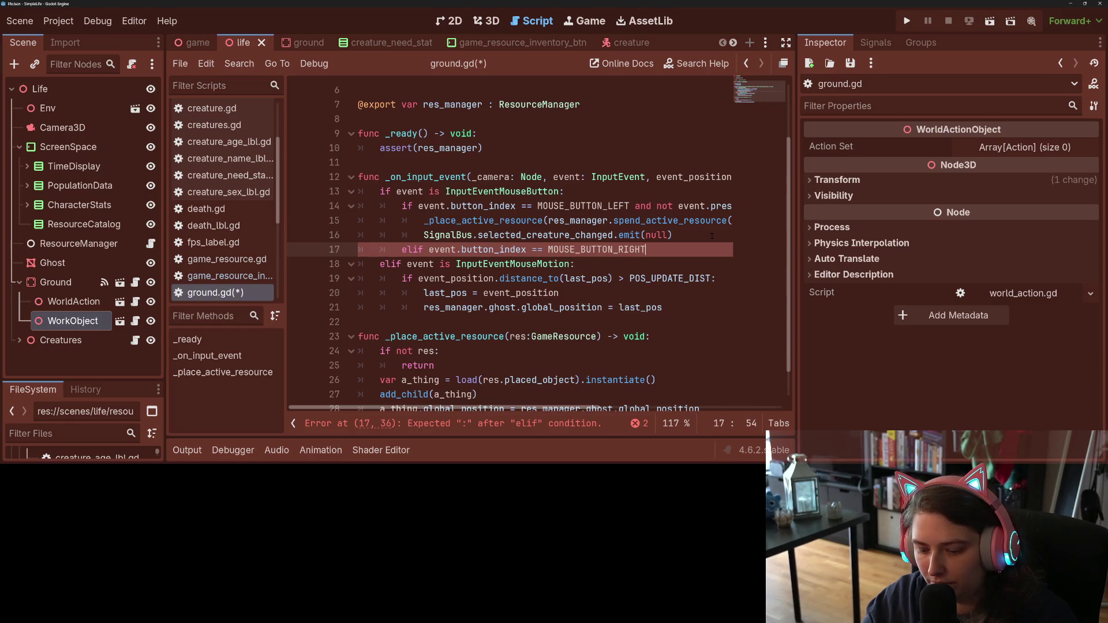
{"action": "type", "text": "and not "}
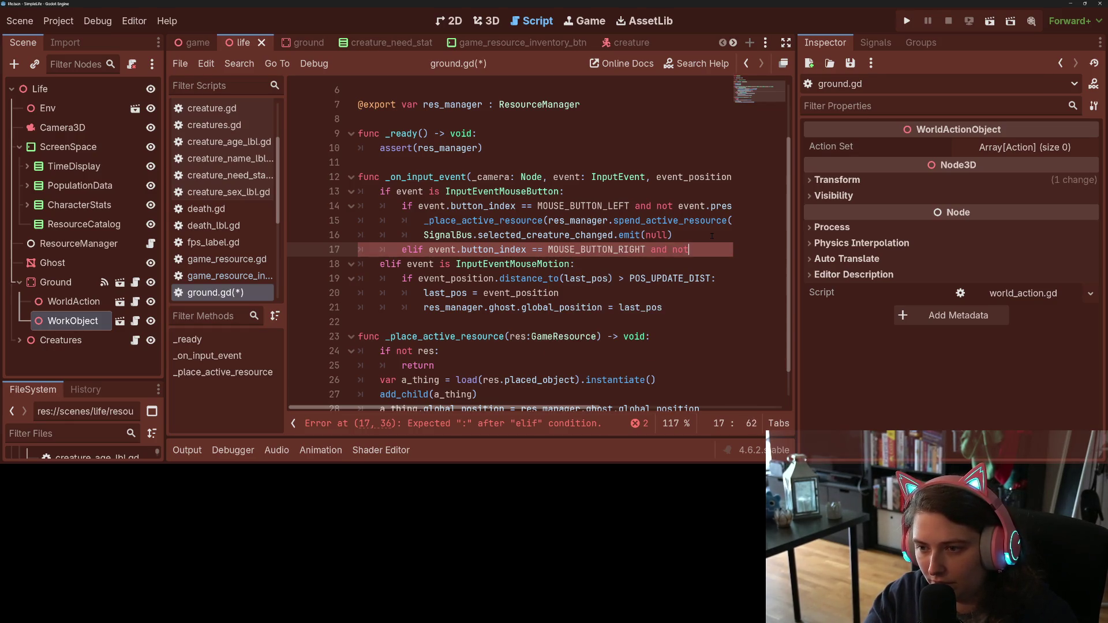
{"action": "type", "text": "event.pre"}
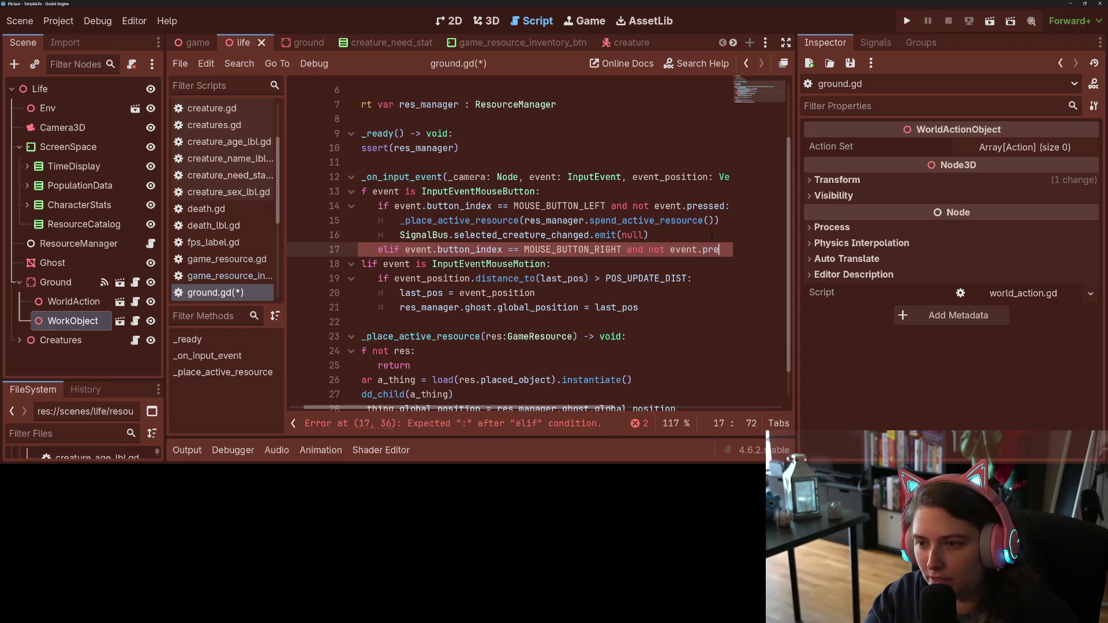
{"action": "type", "text": "ssed:"}
{"action": "key", "text": "Return"}
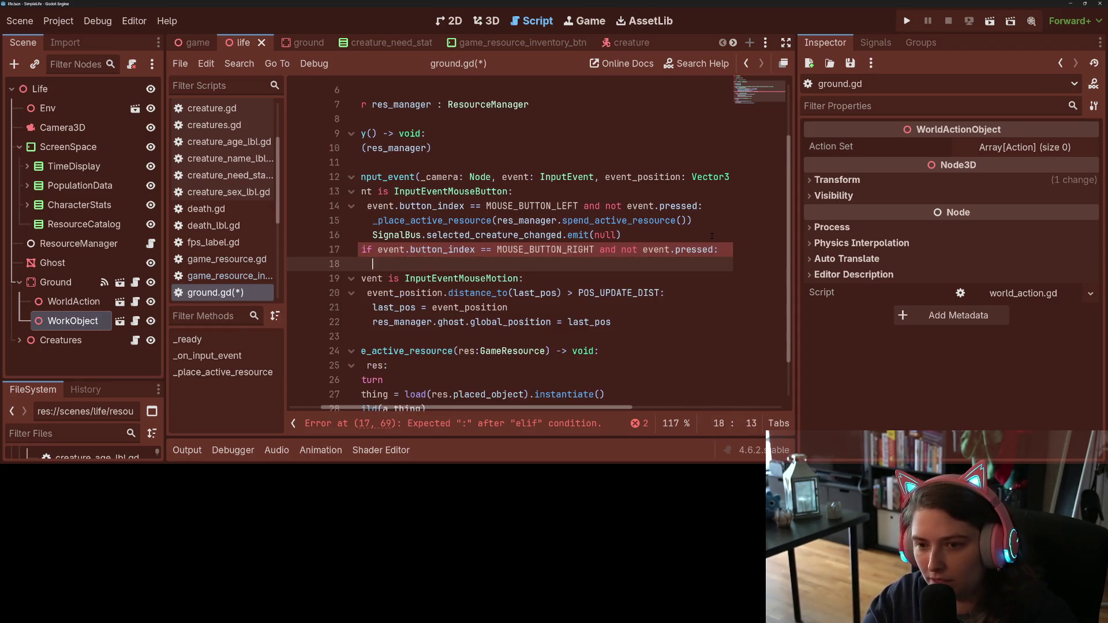
Step: Give the right-click branch a res_manager._set_active_resource(null) body and save ground.gd
{"action": "type", "text": "res"}
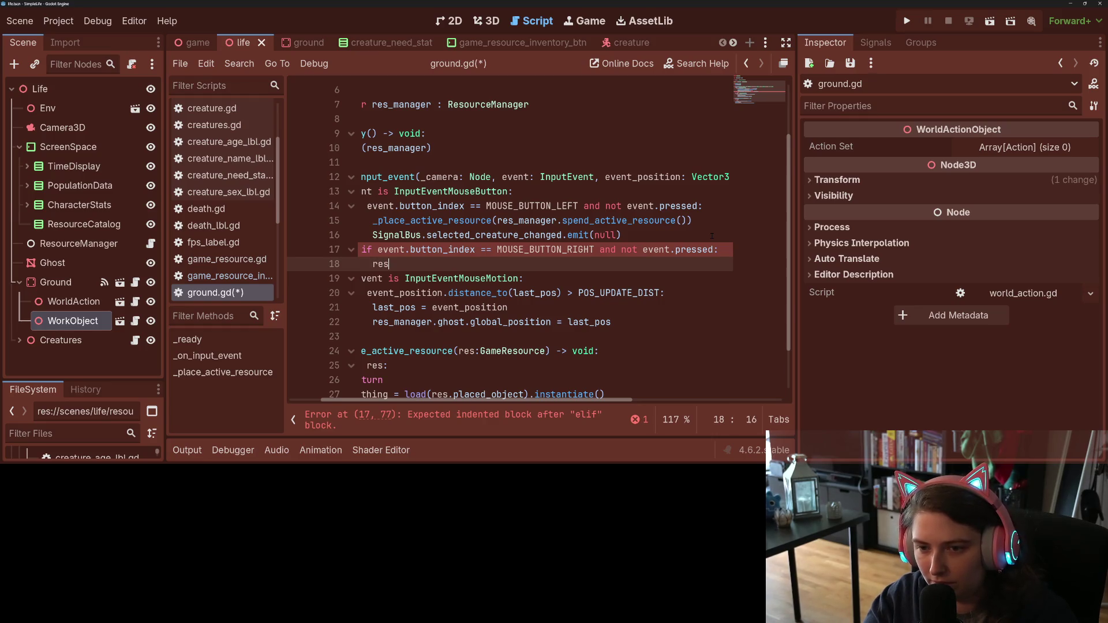
{"action": "key", "text": "Return"}
{"action": "type", "text": "."}
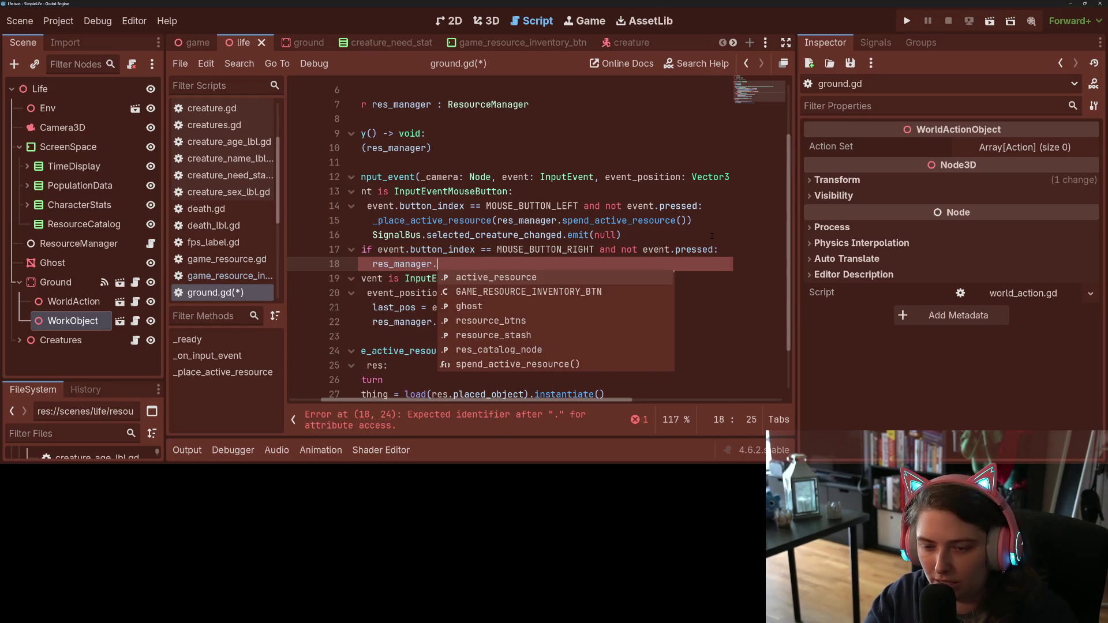
{"action": "type", "text": "s"}
{"action": "key", "text": "BackSpace"}
{"action": "type", "text": "ac"}
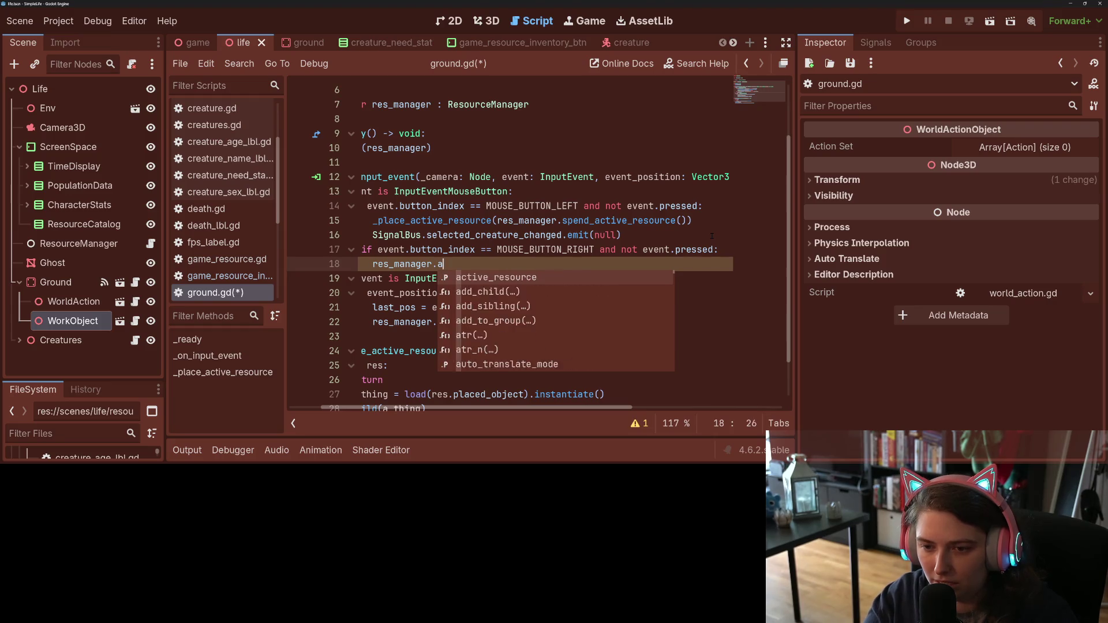
{"action": "key", "text": "Down"}
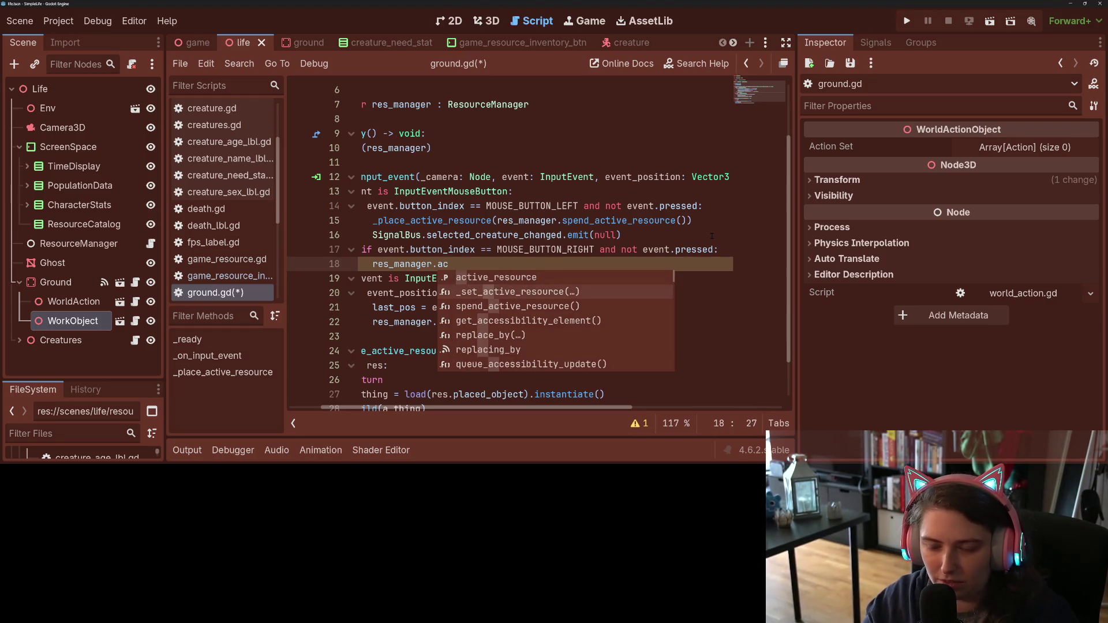
{"action": "key", "text": "Return"}
{"action": "type", "text": "null"}
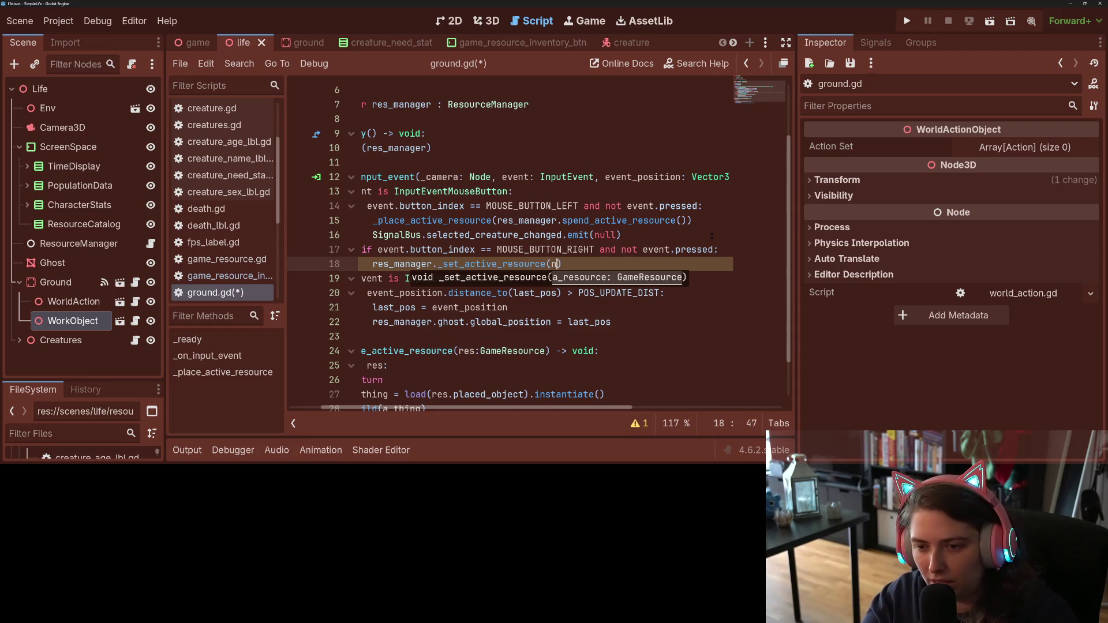
{"action": "key", "text": "ctrl+s"}
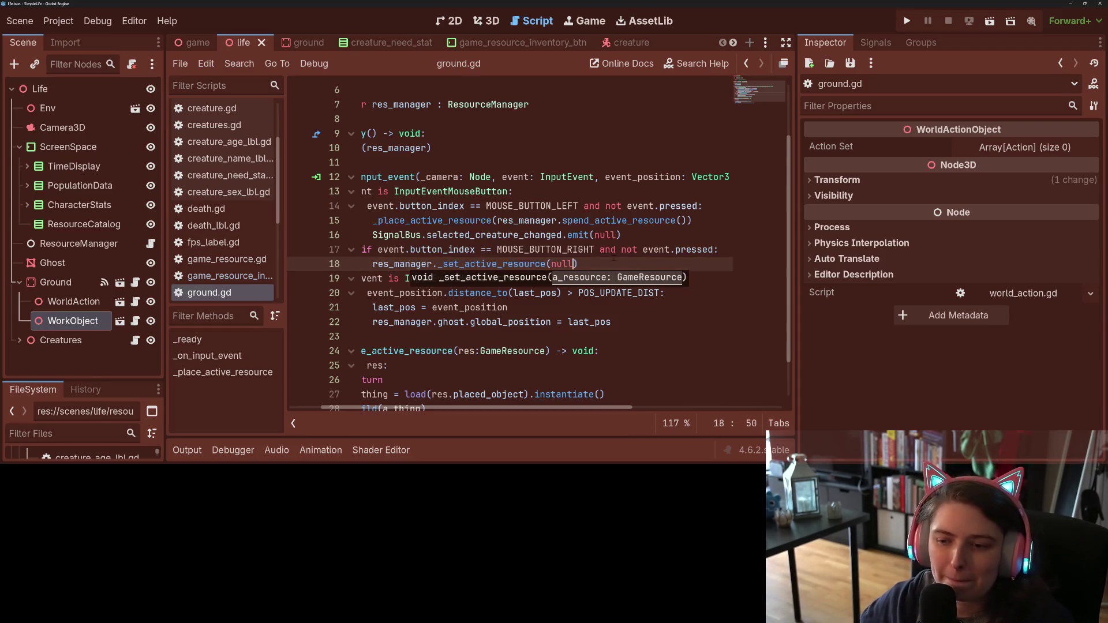
Step: Delete the right-click branch, then undo the deletion and save ground.gd
{"action": "left_click", "coordinate": [610, 261]}
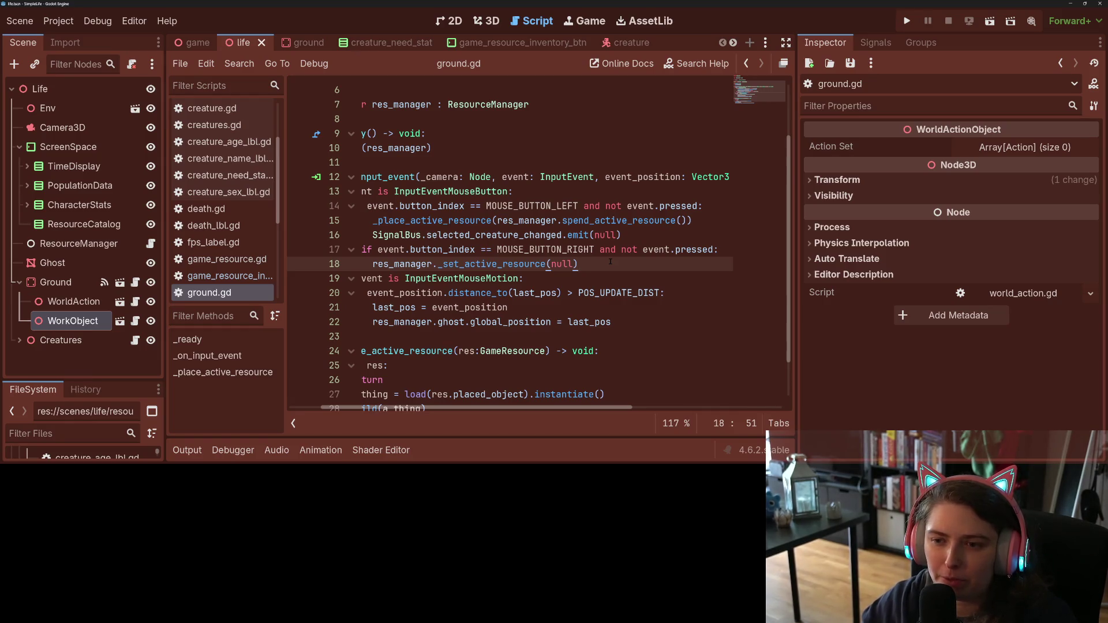
{"action": "mouse_move", "coordinate": [598, 263]}
{"action": "left_mouse_down"}
{"action": "mouse_move", "coordinate": [373, 264]}
{"action": "mouse_move", "coordinate": [624, 235]}
{"action": "left_mouse_up"}
{"action": "key", "text": "BackSpace"}
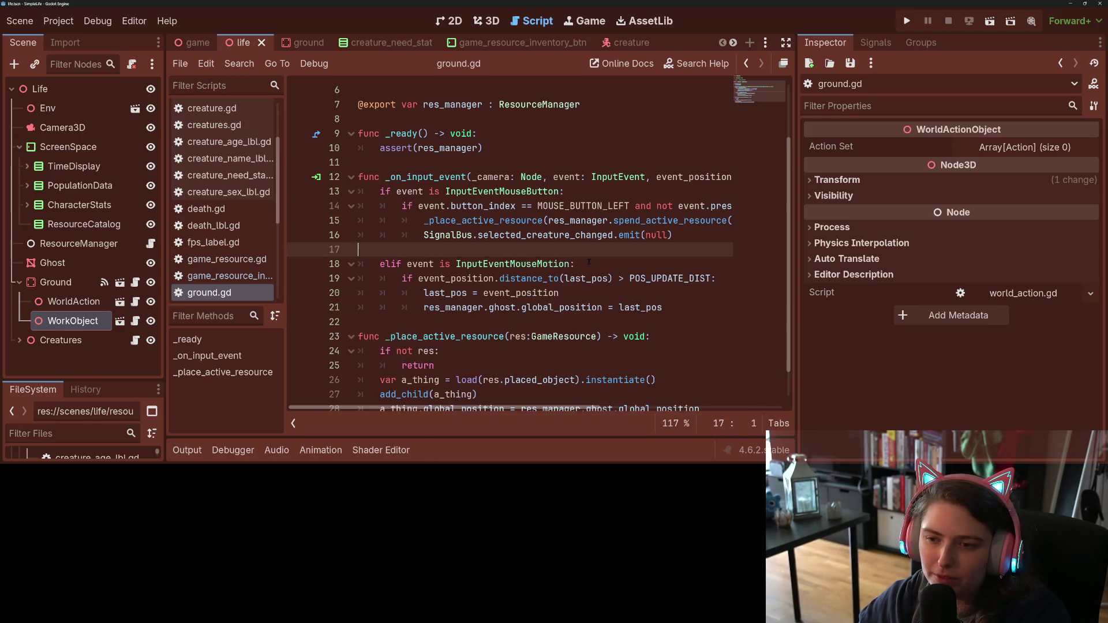
{"action": "double_click", "coordinate": [562, 236]}
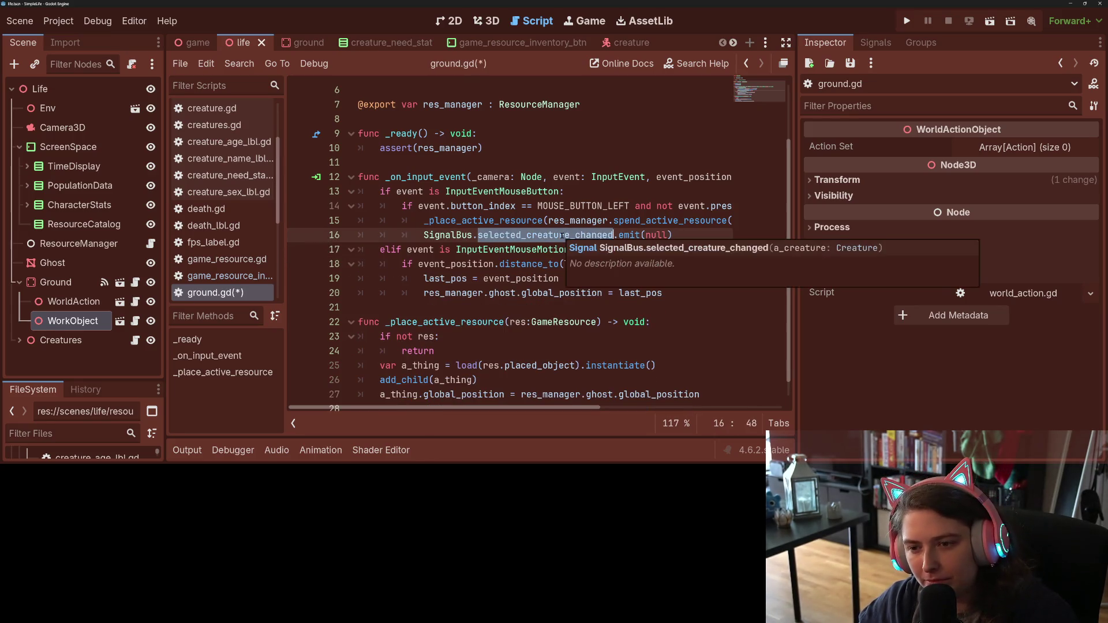
{"action": "left_click", "coordinate": [561, 235]}
{"action": "key", "text": "ctrl+z"}
{"action": "left_click", "coordinate": [570, 249]}
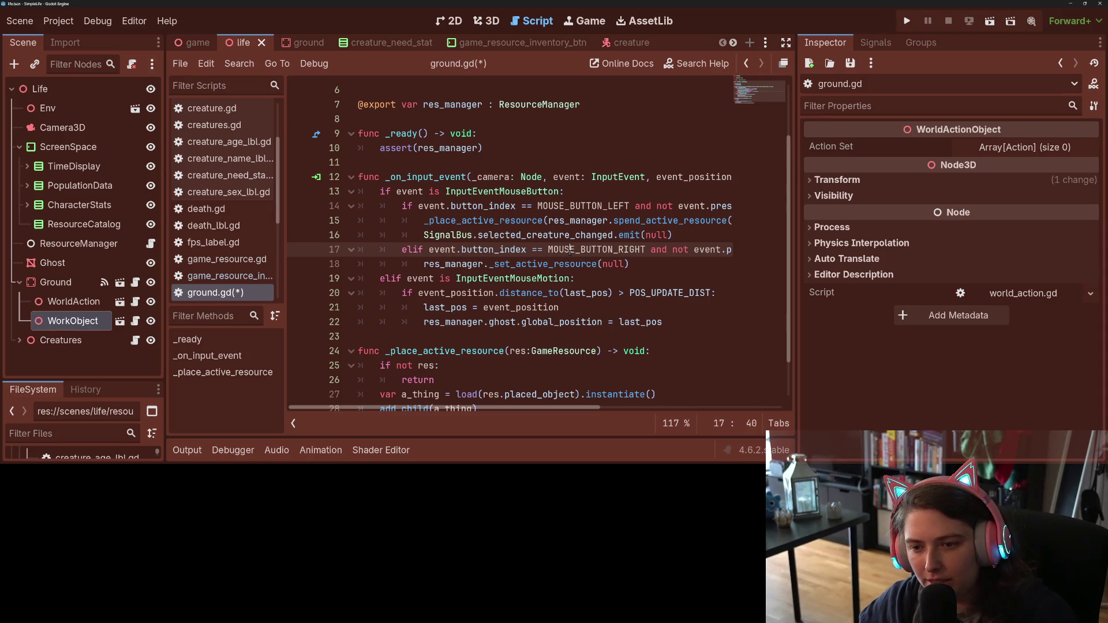
{"action": "key", "text": "ctrl+s"}
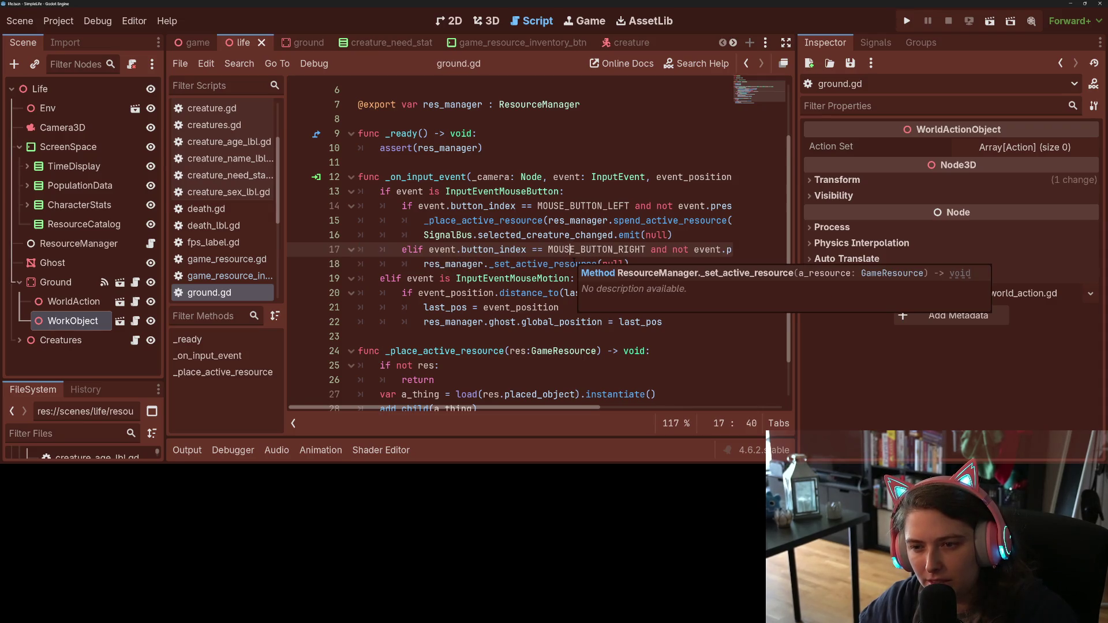
Step: Remove the right-click branch for good, save ground.gd, and reopen resource_manager.gd
{"action": "left_click", "coordinate": [577, 264]}
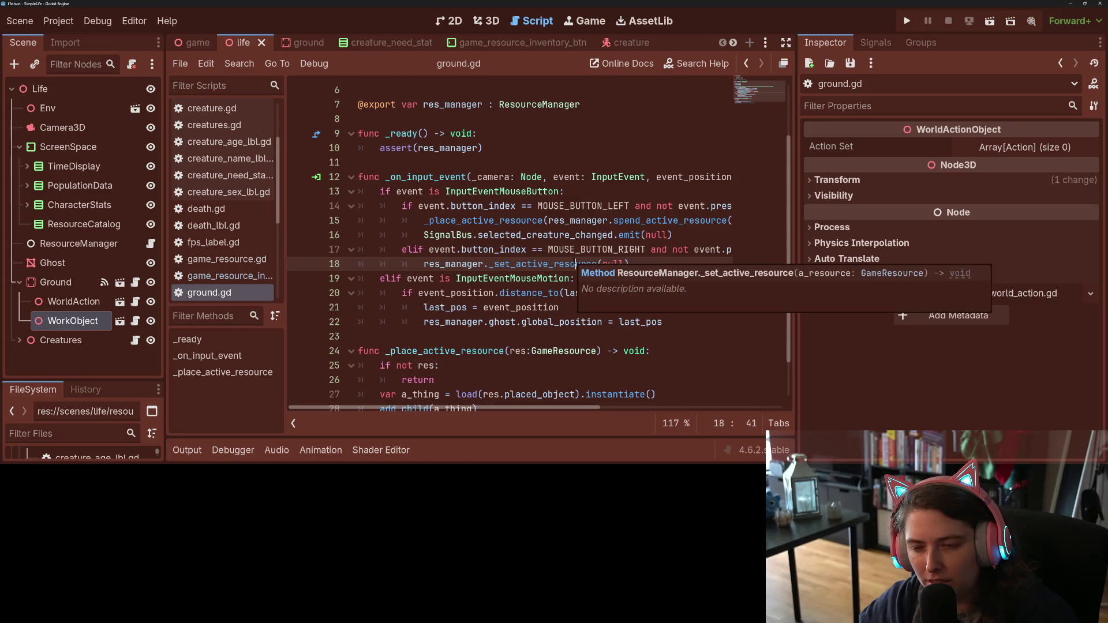
{"action": "left_click", "coordinate": [666, 263]}
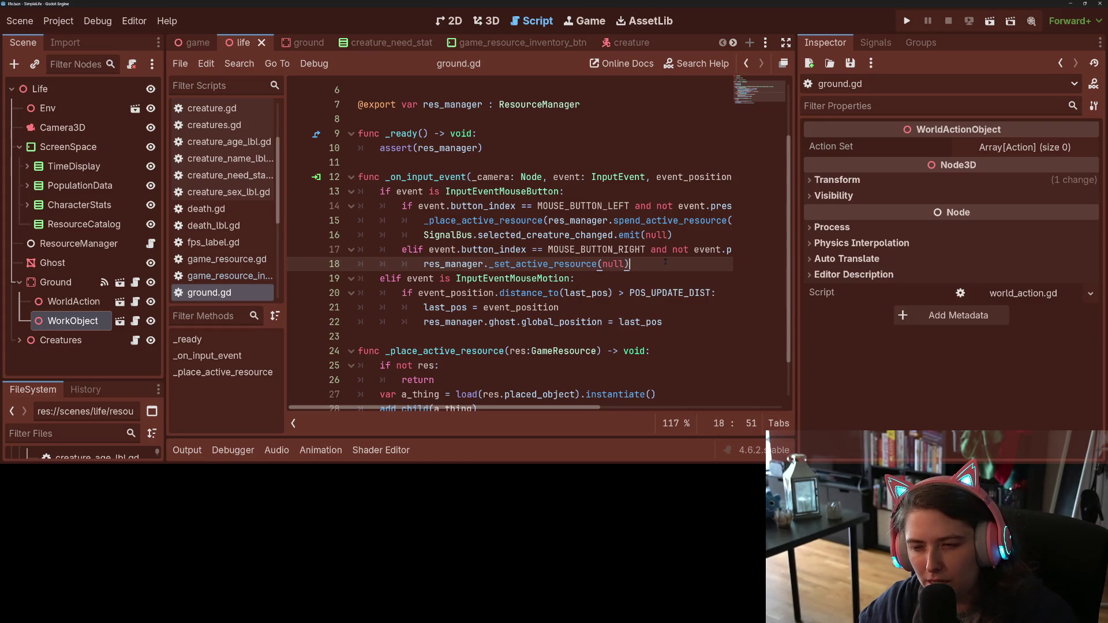
{"action": "left_click_drag", "start_coordinate": [666, 262], "coordinate": [675, 233]}
{"action": "key", "text": "BackSpace"}
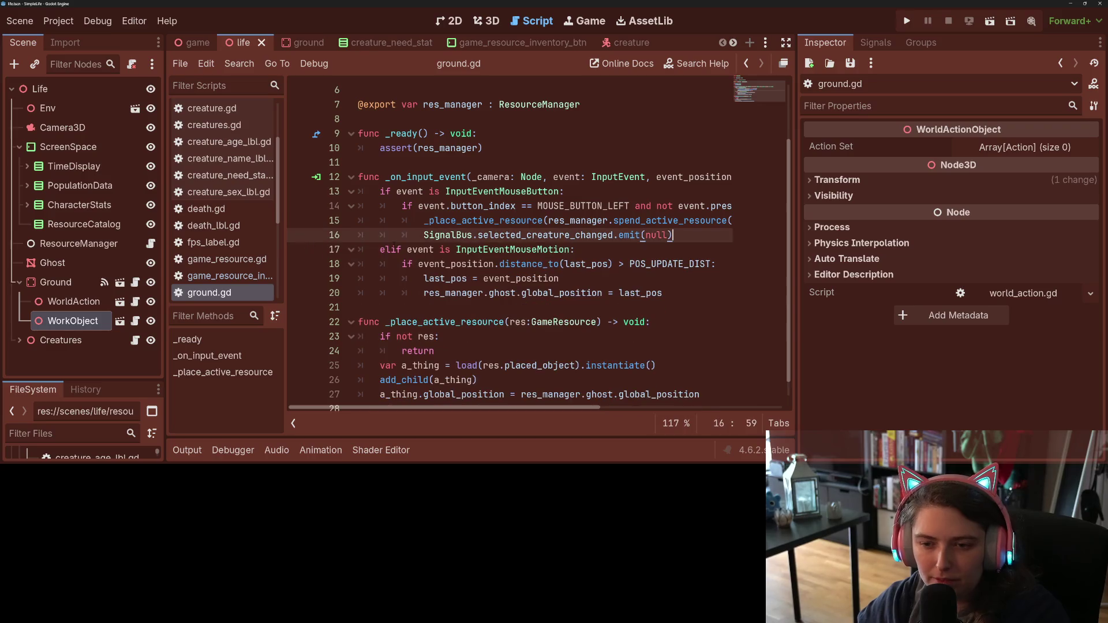
{"action": "left_click_drag", "start_coordinate": [424, 235], "coordinate": [673, 235]}
{"action": "key", "text": "ctrl+c"}
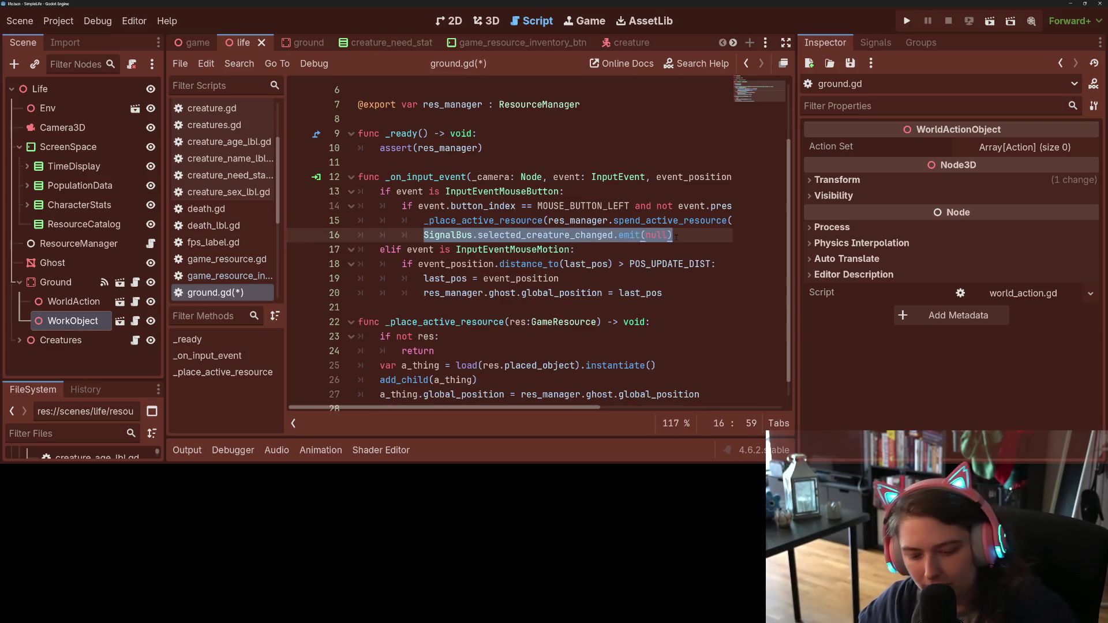
{"action": "key", "text": "ctrl+s"}
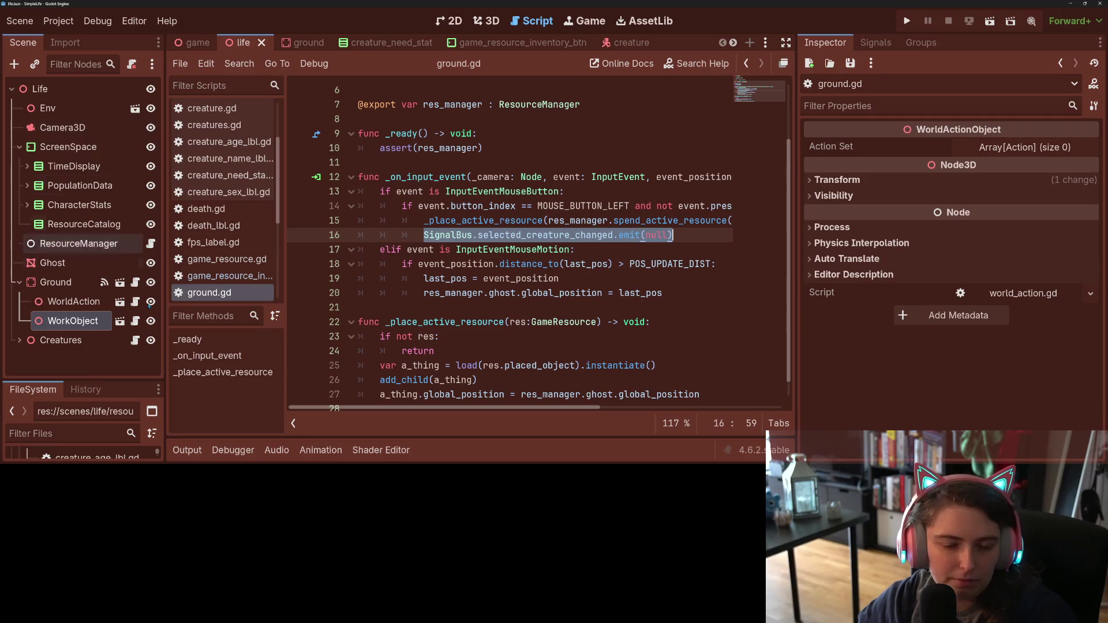
{"action": "left_click", "coordinate": [149, 244]}
{"action": "scroll", "coordinate": [581, 315], "scroll_direction": "up", "scroll_amount": 5}
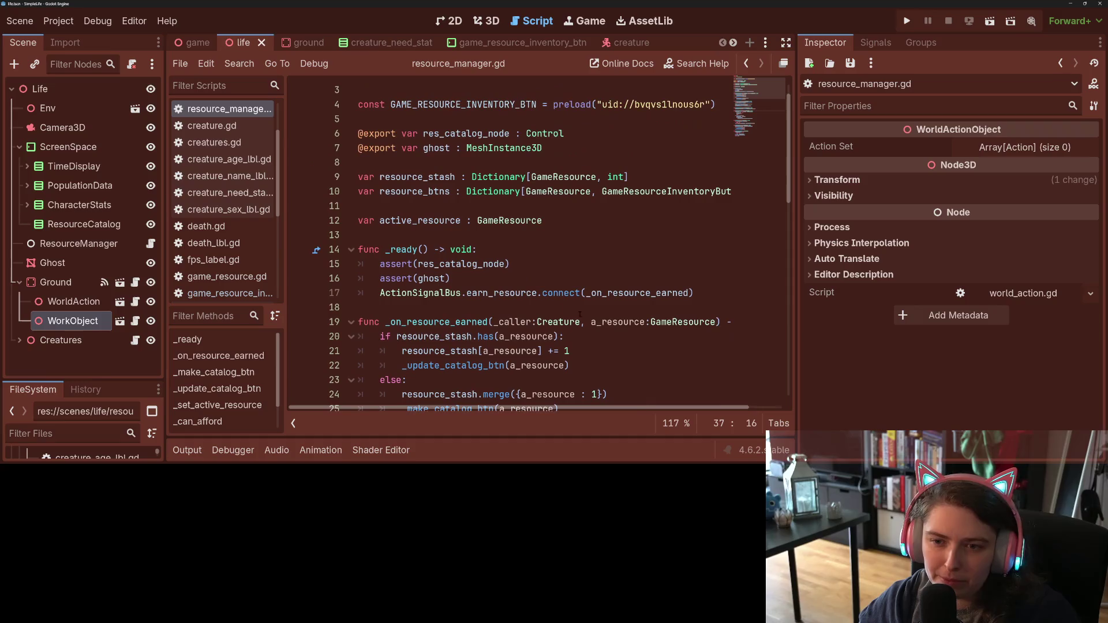
Step: In _ready, add a line connecting selected_creature_changed to _on_selected_creature_changed
{"action": "left_click", "coordinate": [712, 294]}
{"action": "key", "text": "Return"}
{"action": "key", "text": "ctrl+v"}
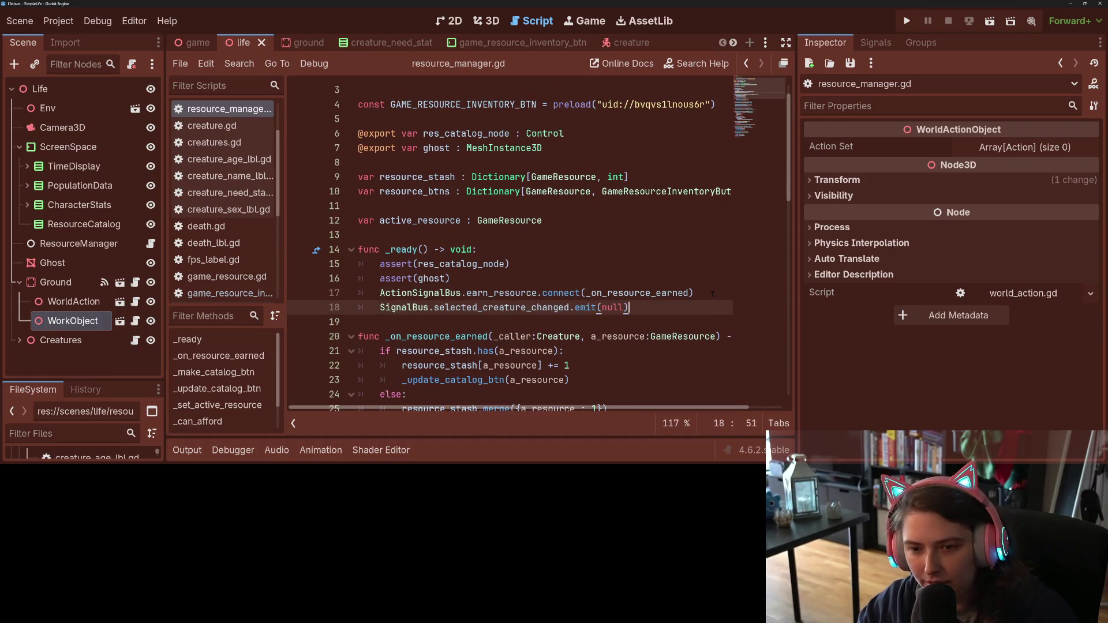
{"action": "mouse_move", "coordinate": [434, 307]}
{"action": "left_mouse_down"}
{"action": "mouse_move", "coordinate": [586, 308]}
{"action": "mouse_move", "coordinate": [575, 308]}
{"action": "left_mouse_up"}
{"action": "left_click", "coordinate": [586, 307]}
{"action": "double_click", "coordinate": [586, 308]}
{"action": "key", "text": "BackSpace"}
{"action": "type", "text": "con"}
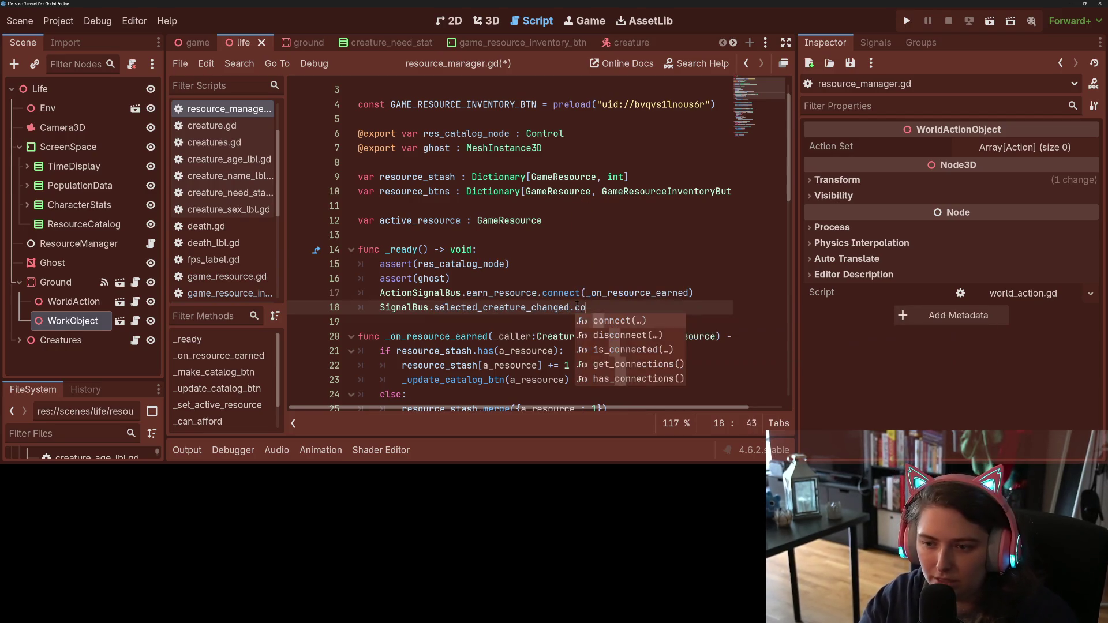
{"action": "key", "text": "Return"}
{"action": "type", "text": "_on_sele"}
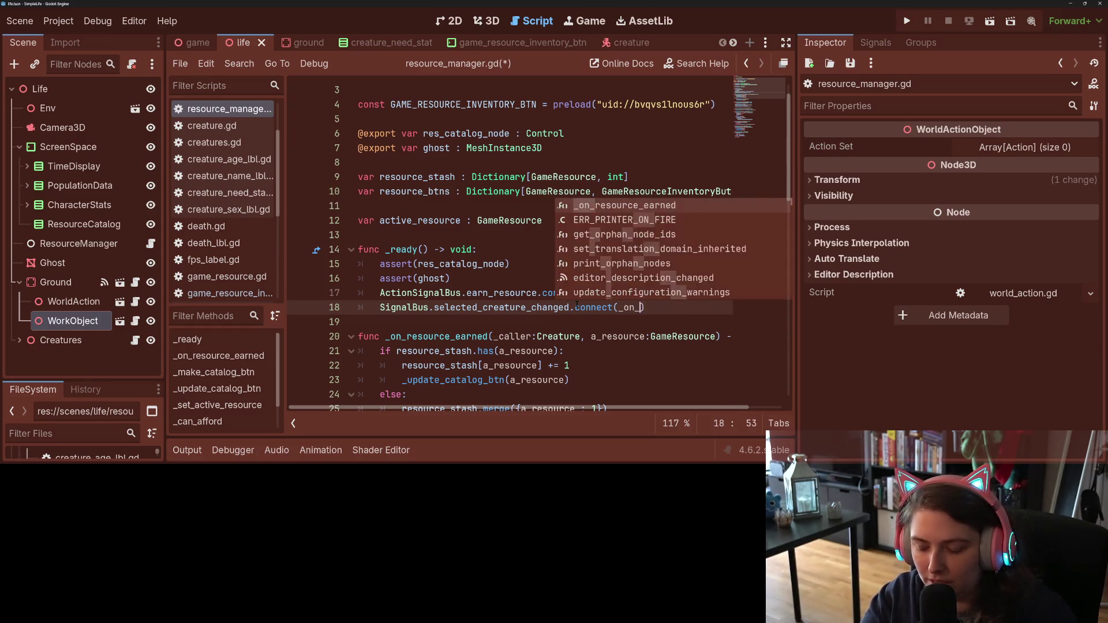
{"action": "type", "text": "c"}
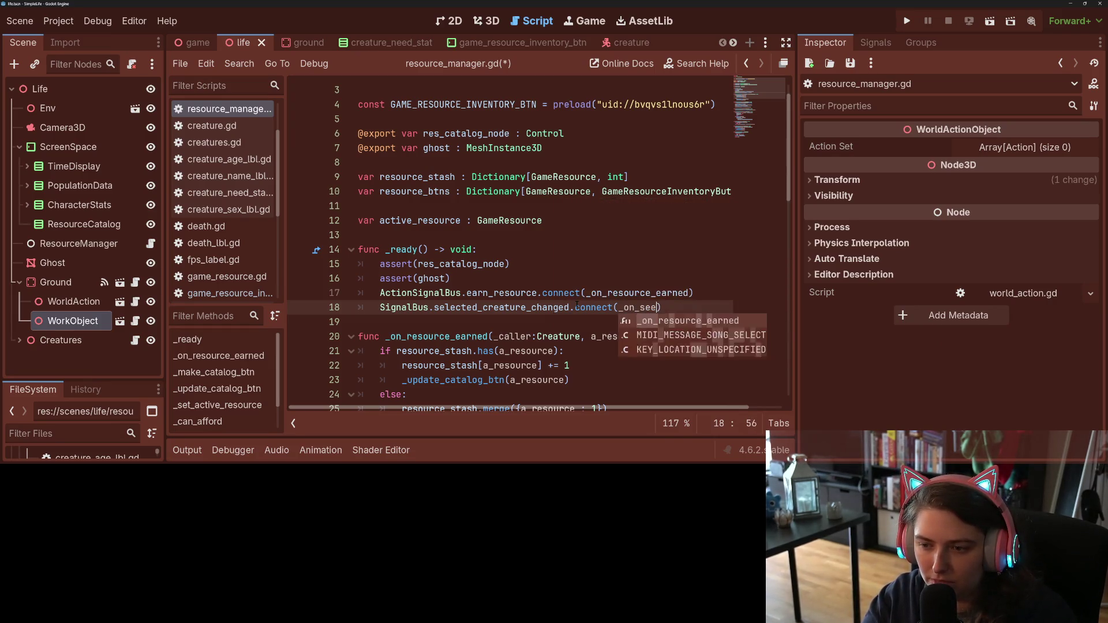
{"action": "type", "text": "ted_c"}
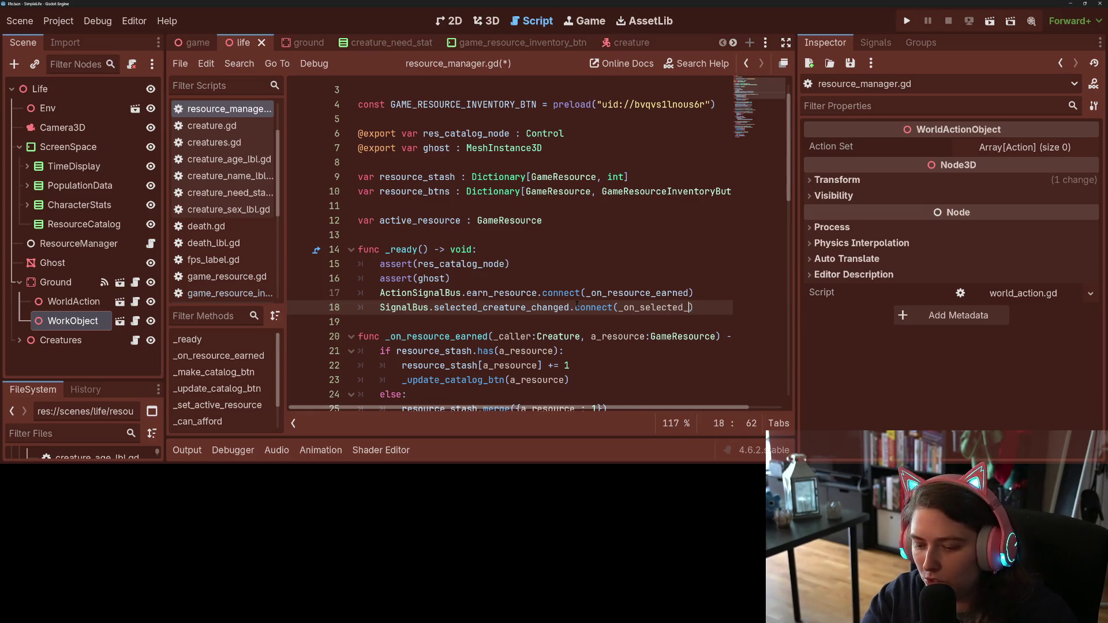
{"action": "type", "text": "reature_"}
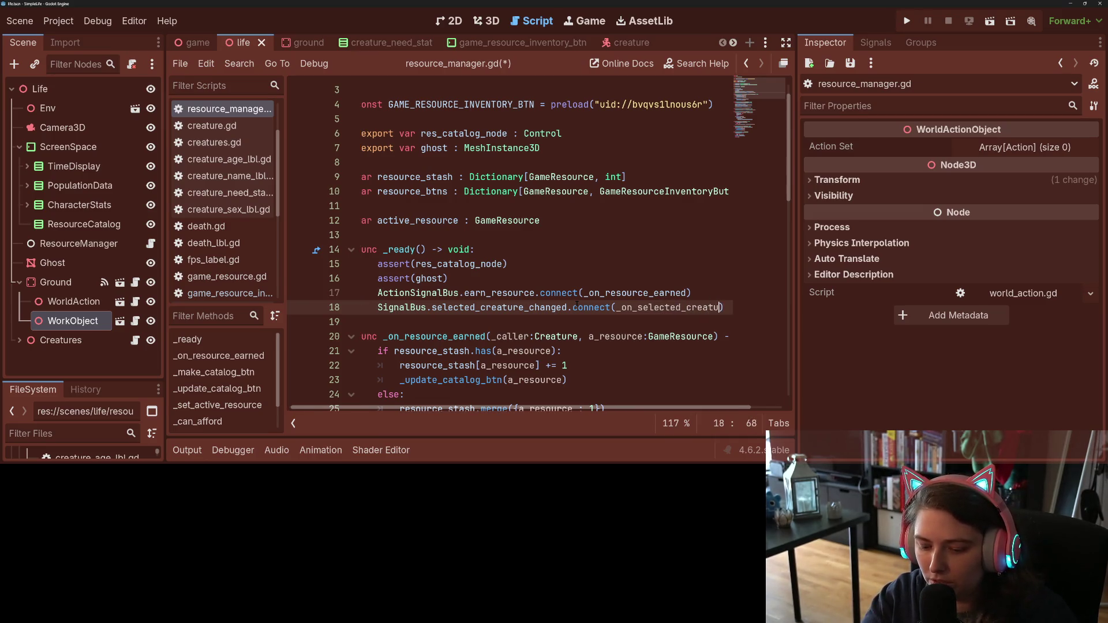
{"action": "type", "text": "changed"}
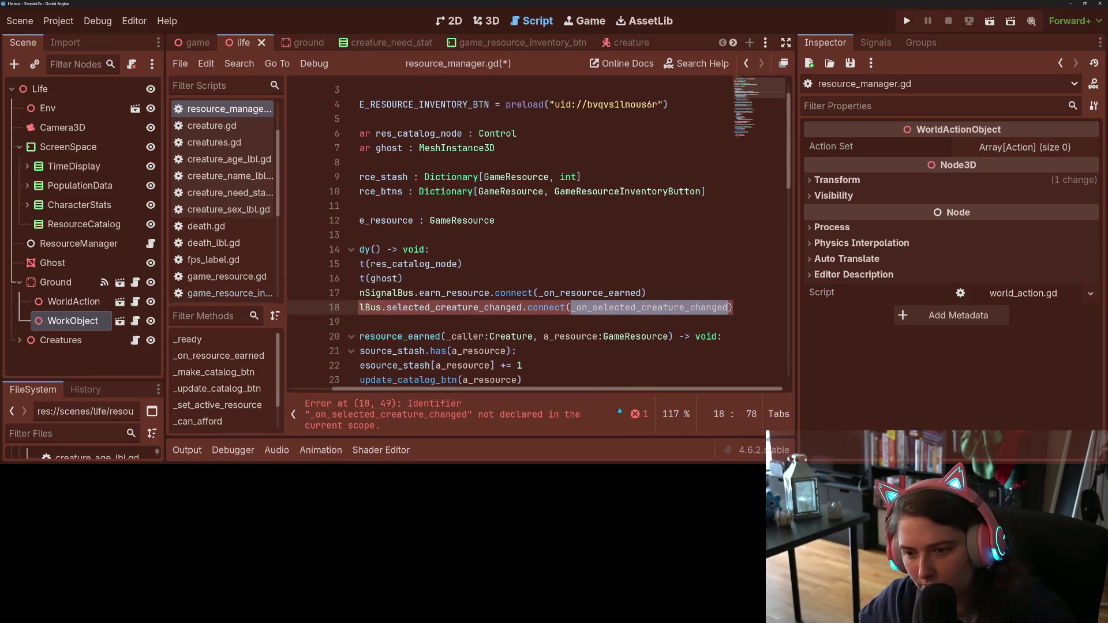
Step: Add a stub _on_selected_creature_changed(a_creature : Creature) -> void handler containing pass, and save
{"action": "scroll", "coordinate": [623, 394], "scroll_direction": "left", "scroll_amount": 3}
{"action": "scroll", "coordinate": [498, 260], "scroll_direction": "down", "scroll_amount": 3}
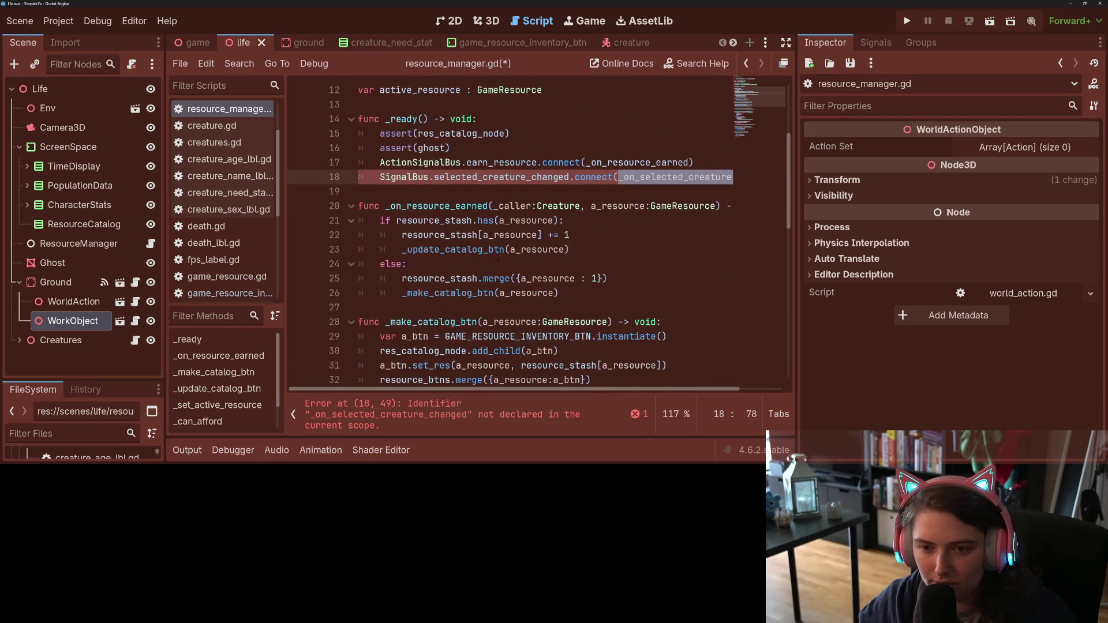
{"action": "mouse_move", "coordinate": [541, 178]}
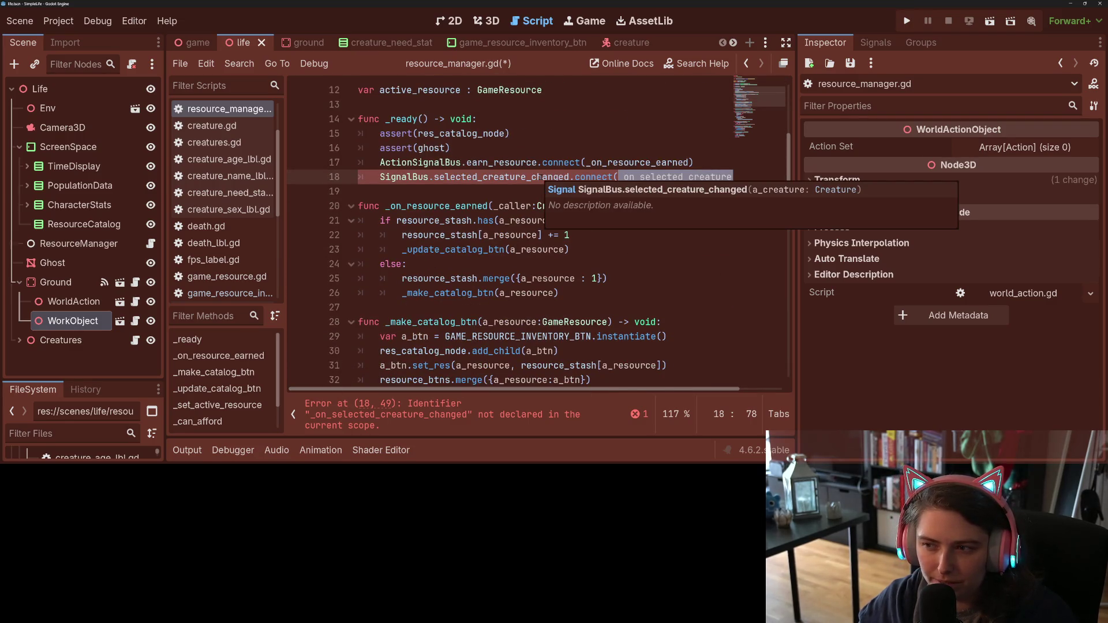
{"action": "key", "text": "Down"}
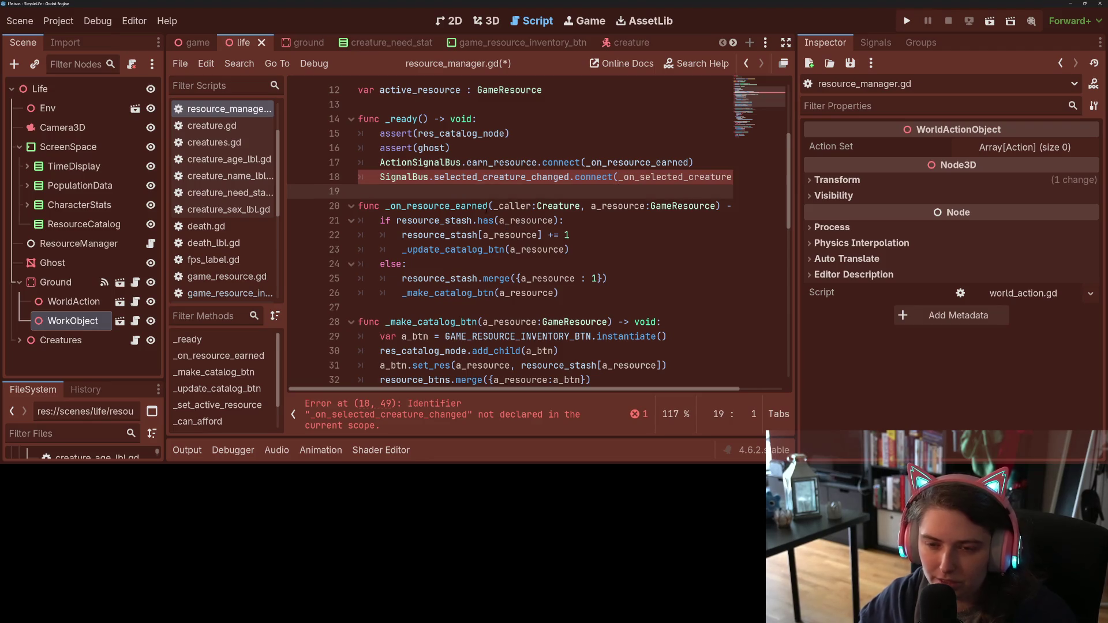
{"action": "key", "text": "Return"}
{"action": "key", "text": "Return"}
{"action": "key", "text": "Up"}
{"action": "type", "text": "func _on_selected_creature_changed"}
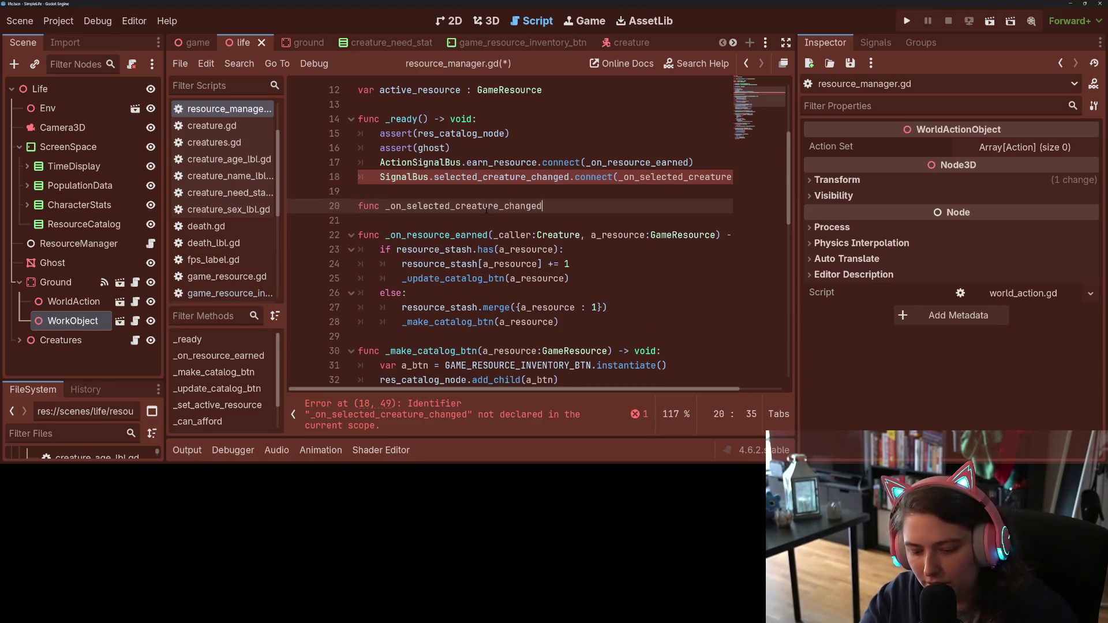
{"action": "type", "text": "(a_"}
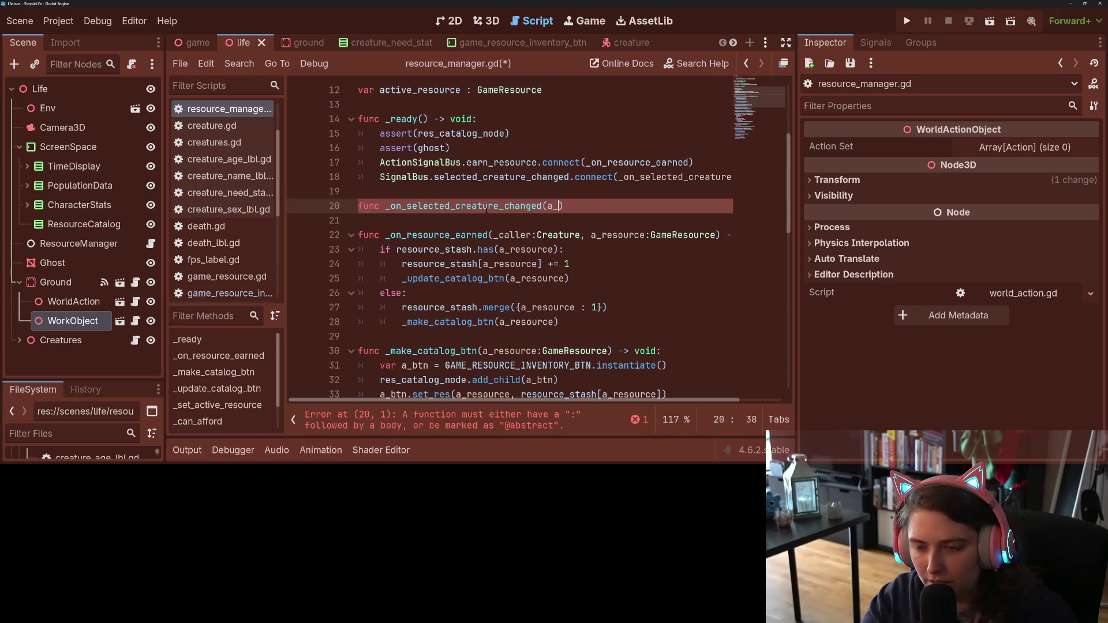
{"action": "type", "text": "creature : Cr"}
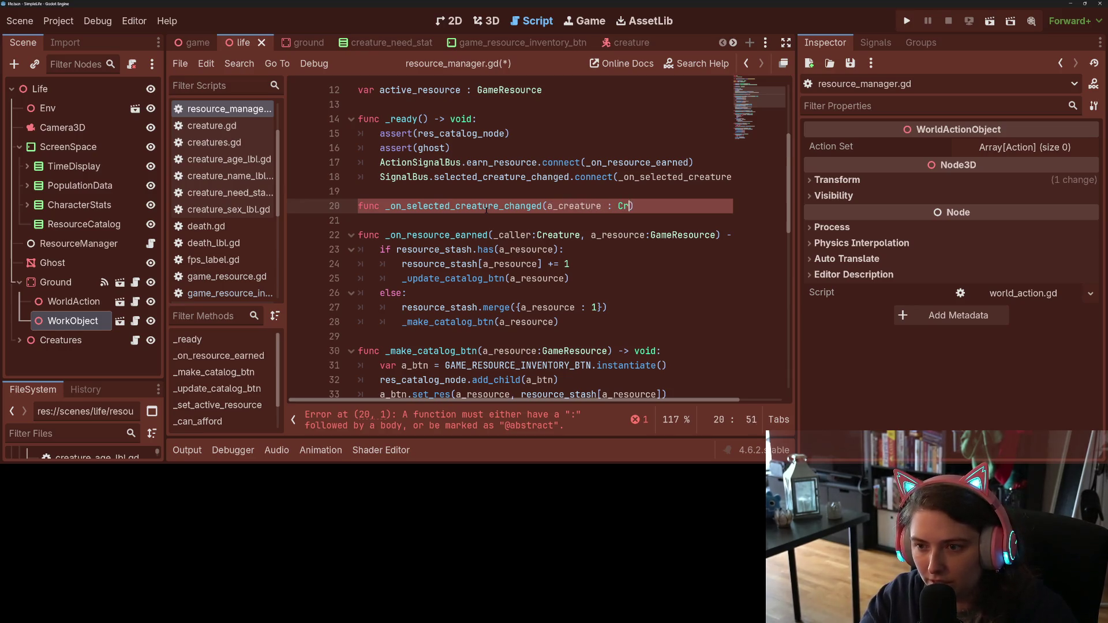
{"action": "type", "text": "eature) ->"}
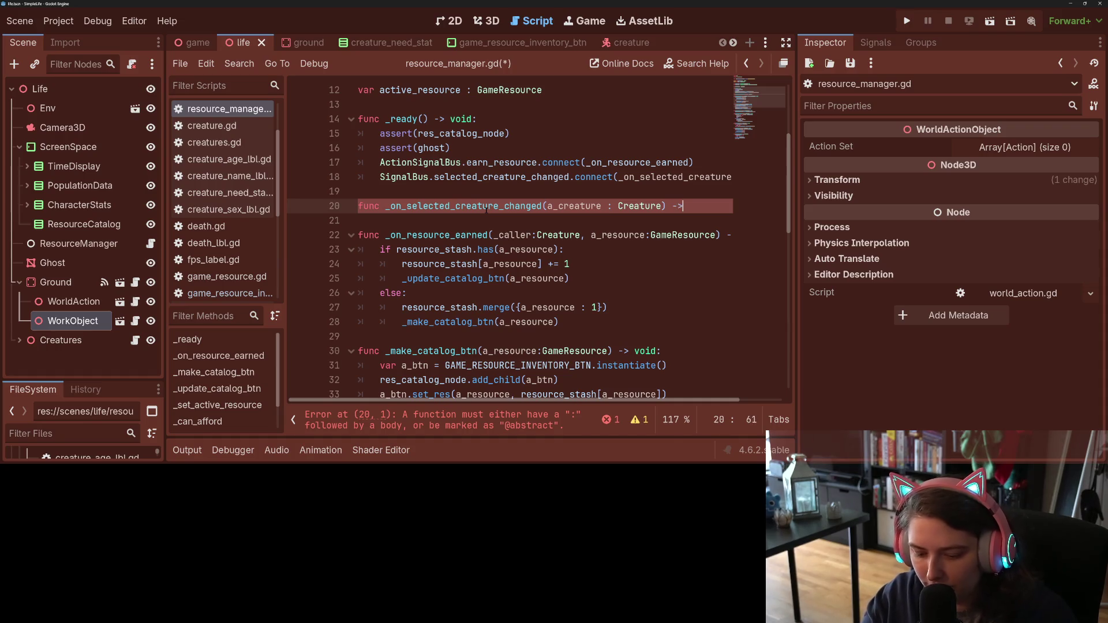
{"action": "type", "text": " void:"}
{"action": "key", "text": "Return"}
{"action": "type", "text": "pass"}
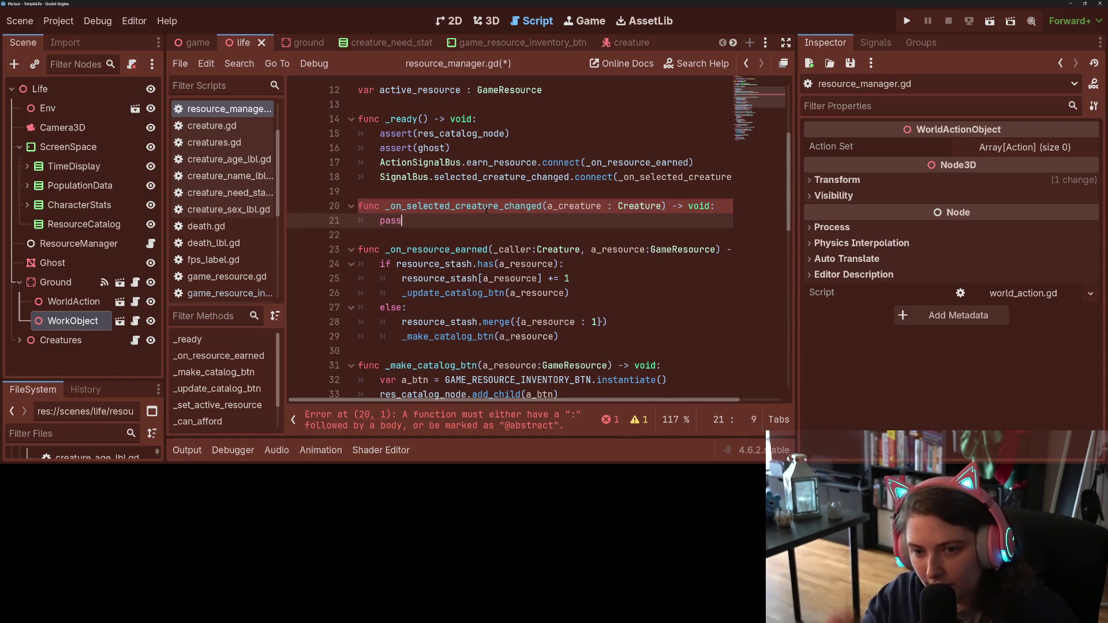
{"action": "key", "text": "ctrl+s"}
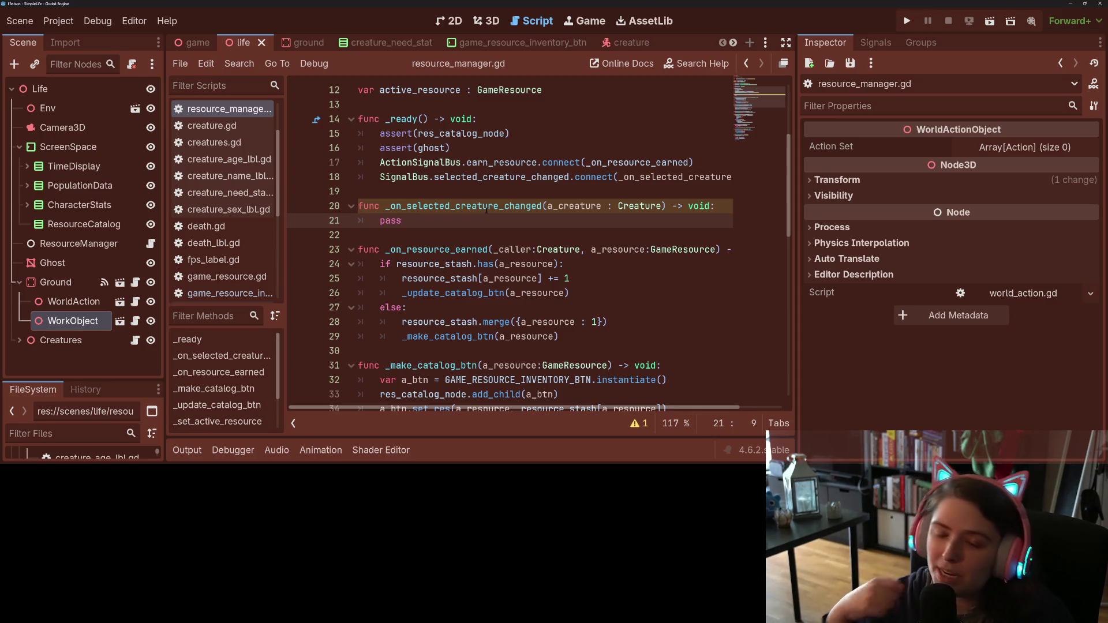
Step: Delete the connect line, the handler and the leftover blank line, then save resource_manager.gd
{"action": "left_click_drag", "start_coordinate": [457, 217], "coordinate": [338, 178]}
{"action": "key", "text": "BackSpace"}
{"action": "key", "text": "Delete"}
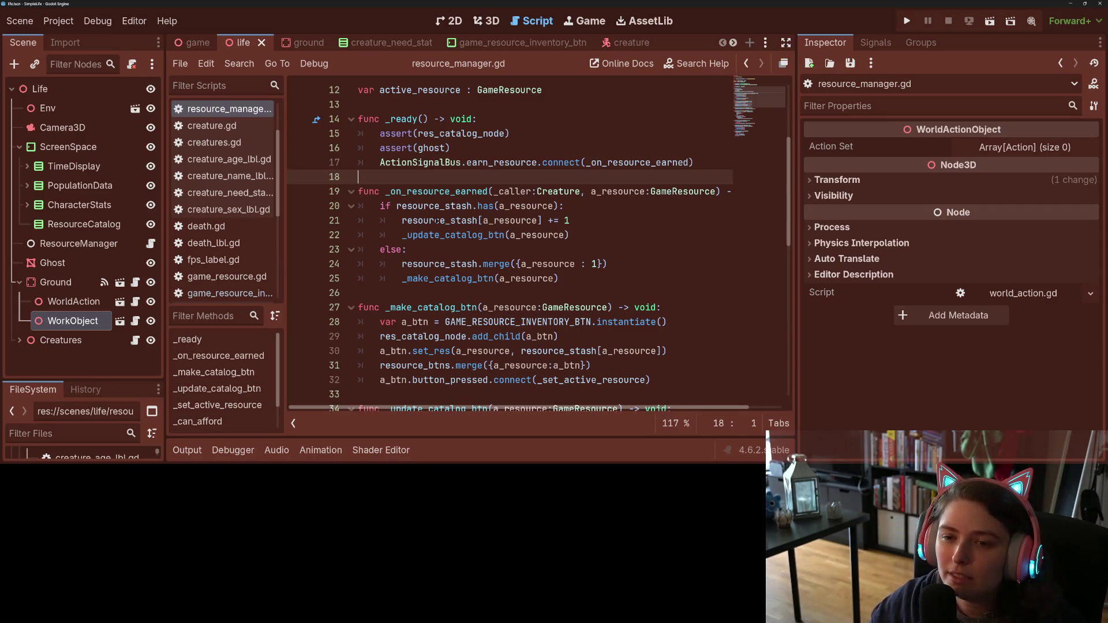
{"action": "left_click", "coordinate": [445, 264]}
{"action": "key", "text": "ctrl+s"}
Step: Look over the ActionSignalBus connect and assert(ghost) lines in _ready
{"action": "scroll", "coordinate": [469, 273], "scroll_direction": "up", "scroll_amount": 3}
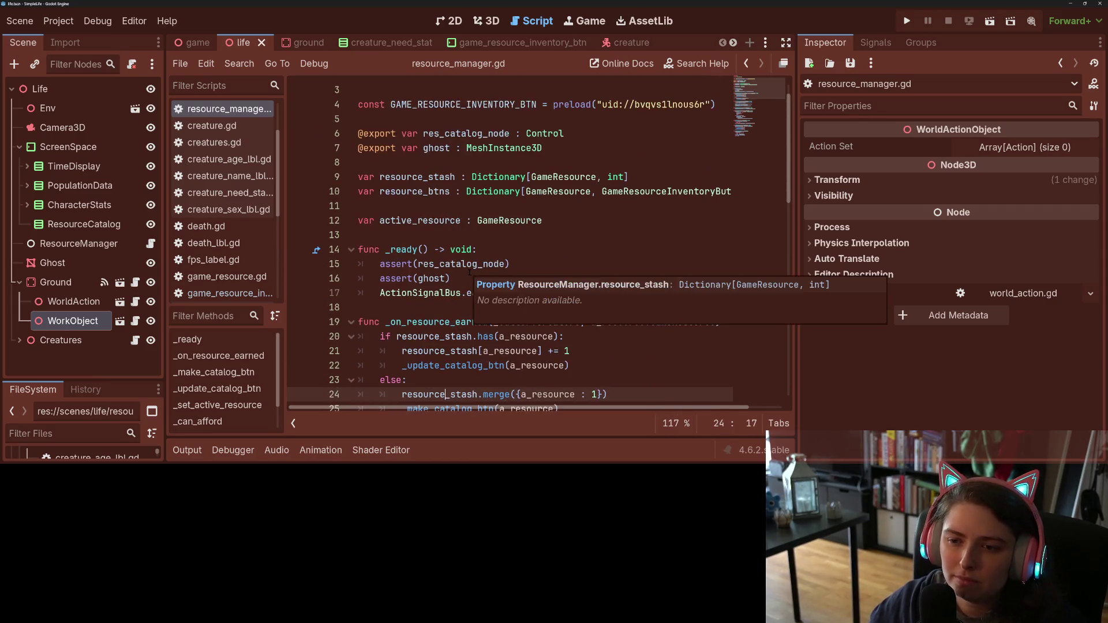
{"action": "left_click", "coordinate": [456, 292]}
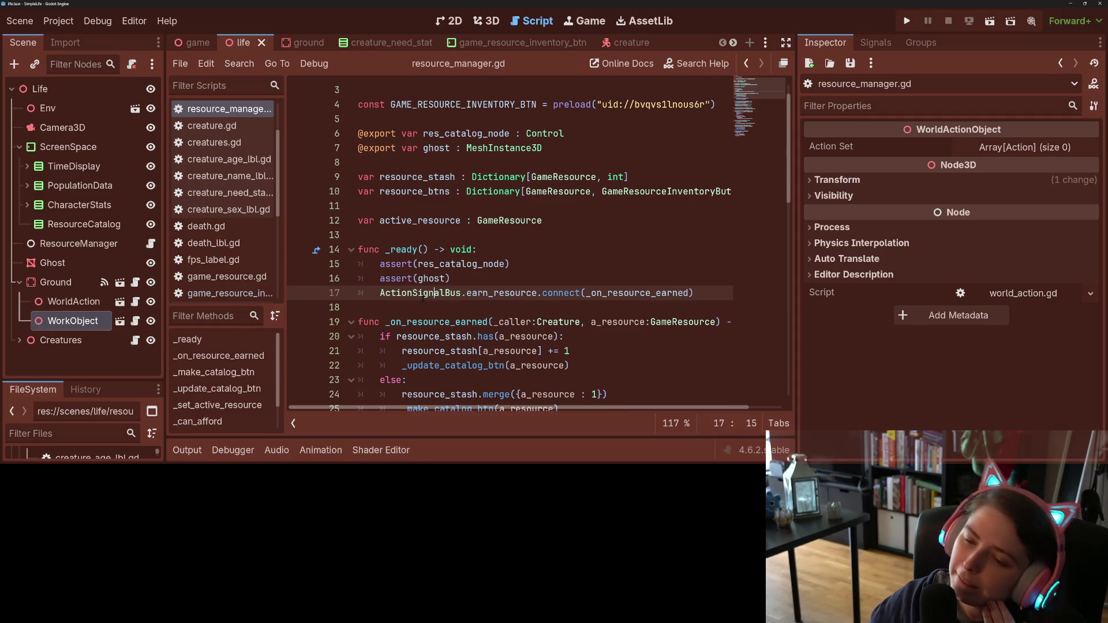
{"action": "left_click", "coordinate": [404, 306]}
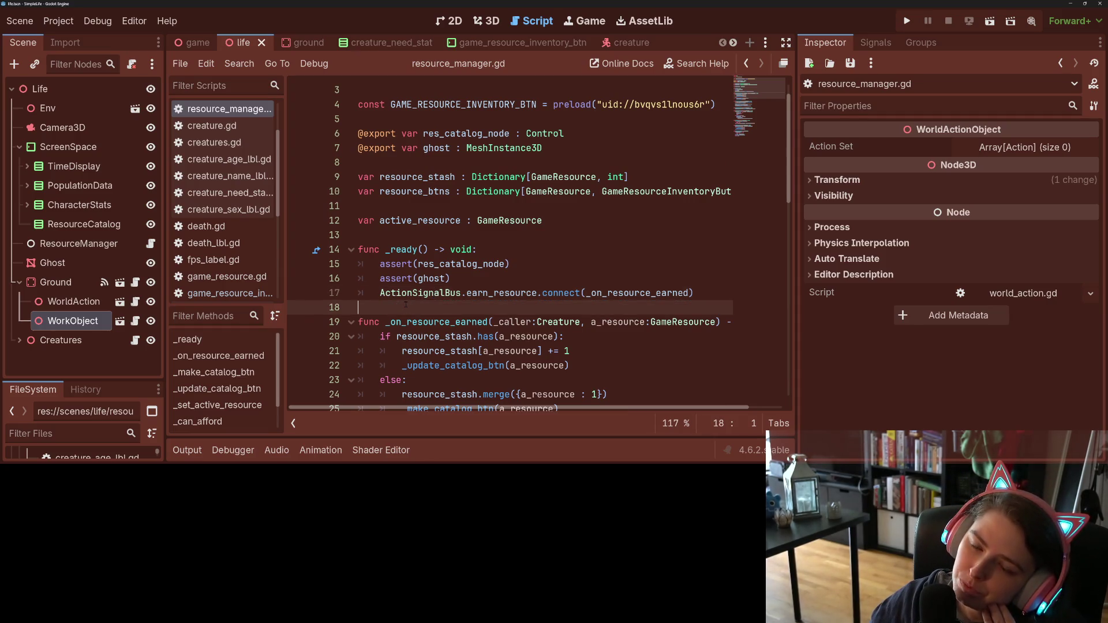
{"action": "scroll", "coordinate": [247, 185], "scroll_direction": "down", "scroll_amount": 2}
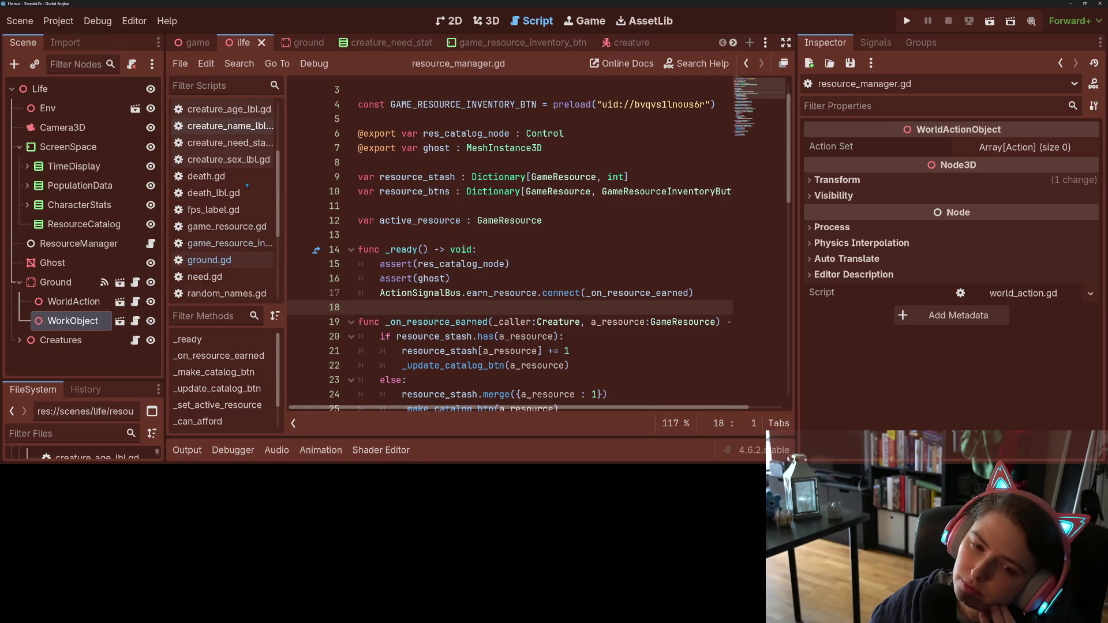
{"action": "scroll", "coordinate": [247, 185], "scroll_direction": "up", "scroll_amount": 1}
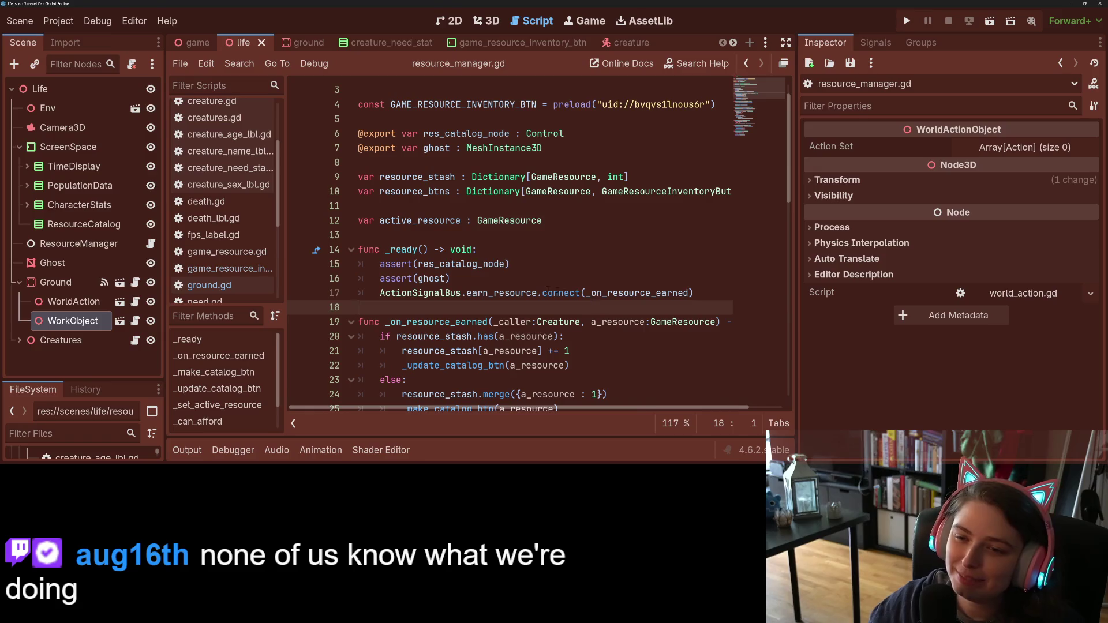
{"action": "left_click", "coordinate": [500, 277]}
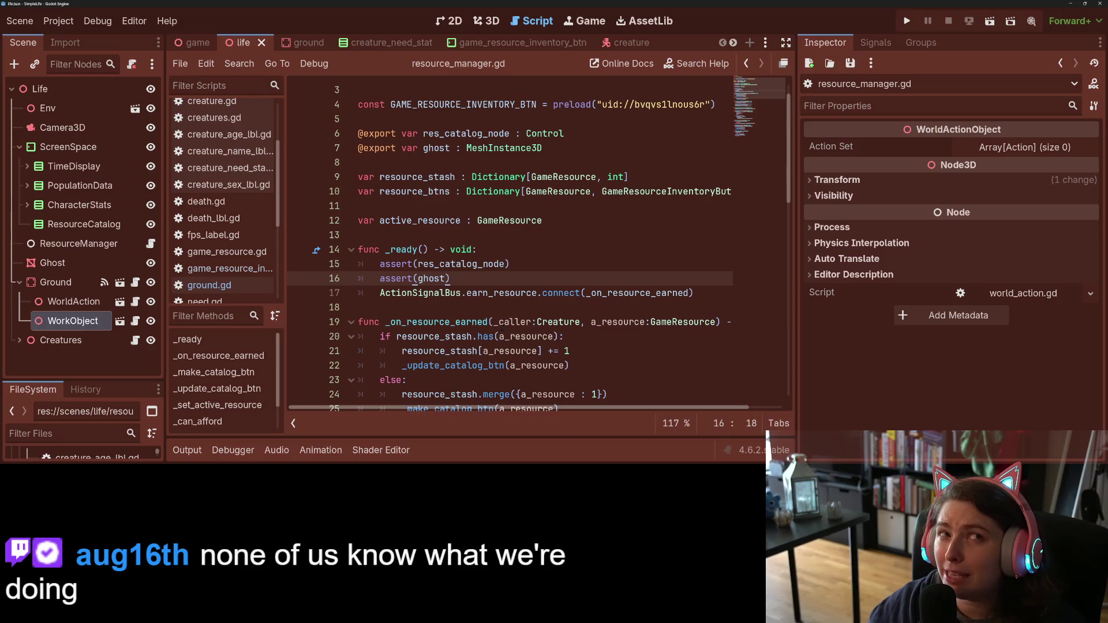
{"action": "scroll", "coordinate": [531, 344], "scroll_direction": "up", "scroll_amount": 1}
{"action": "scroll", "coordinate": [531, 343], "scroll_direction": "down", "scroll_amount": 5}
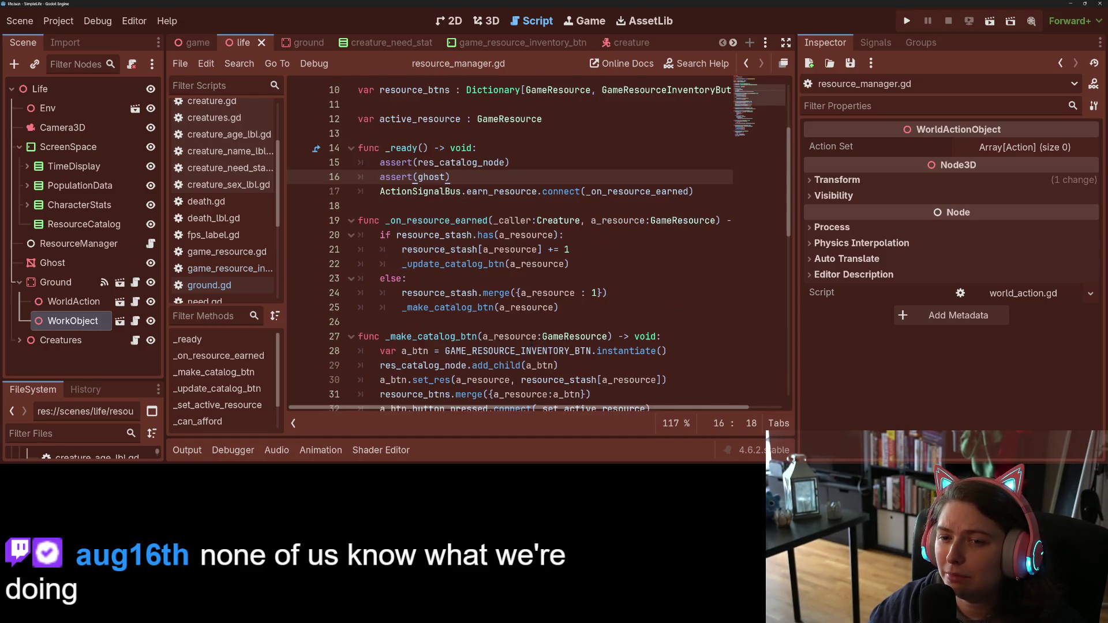
{"action": "scroll", "coordinate": [531, 343], "scroll_direction": "down", "scroll_amount": 1}
{"action": "scroll", "coordinate": [530, 343], "scroll_direction": "up", "scroll_amount": 5}
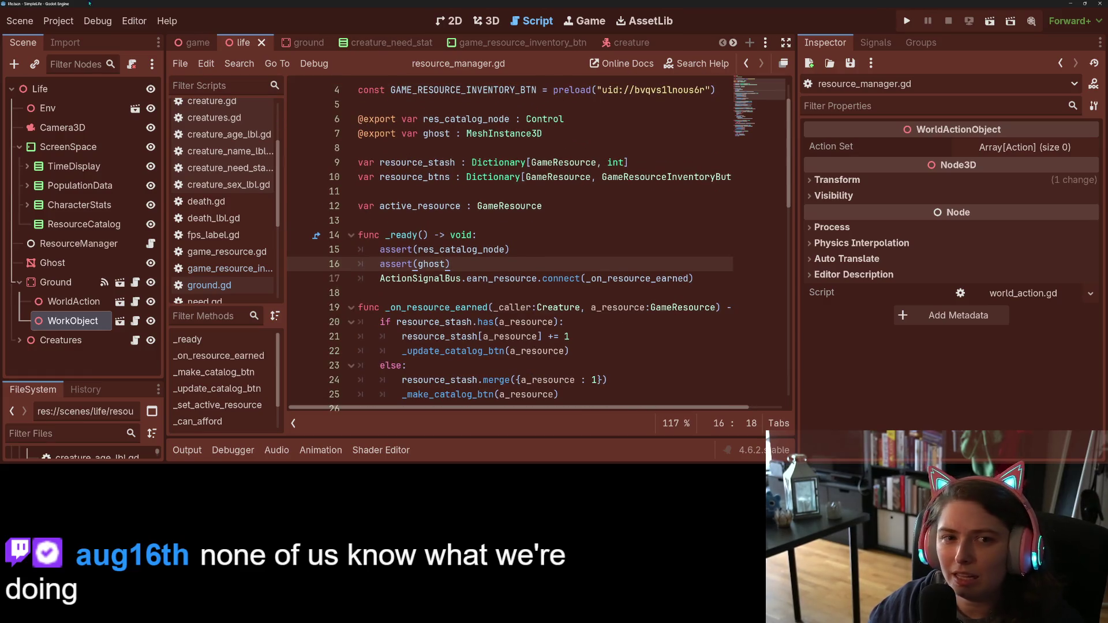
Step: Open the Project menu, close it, and open it again
{"action": "left_click", "coordinate": [59, 24]}
{"action": "left_click", "coordinate": [59, 23]}
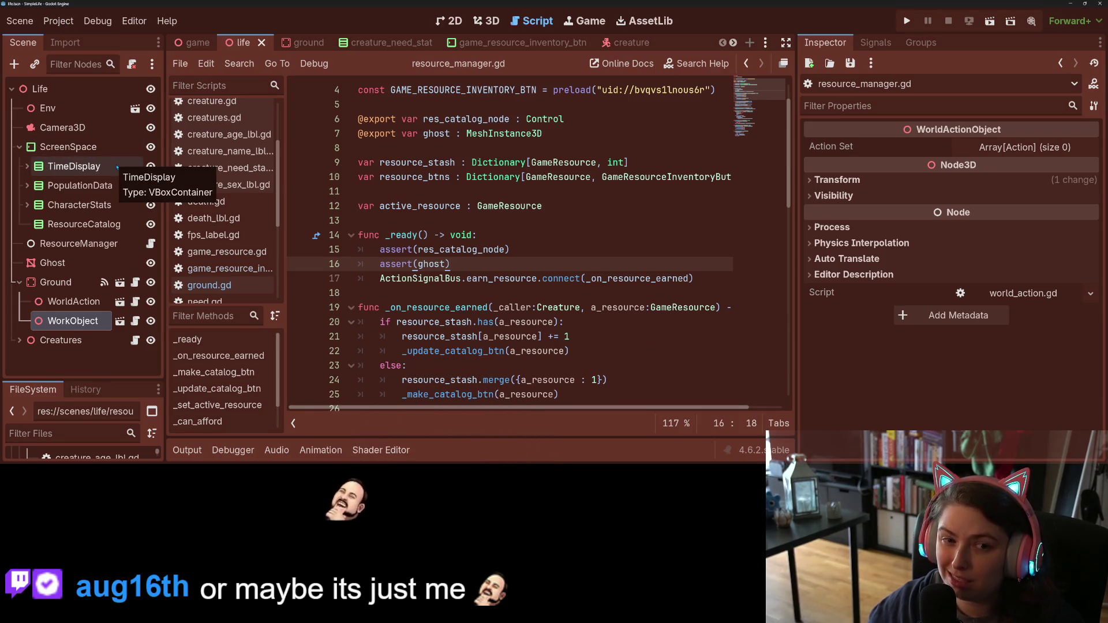
{"action": "left_click", "coordinate": [59, 21]}
Step: Open time.gd from the GameTime autoload entry and read its ts_0 to ts_6 time speeds
{"action": "left_click", "coordinate": [75, 39]}
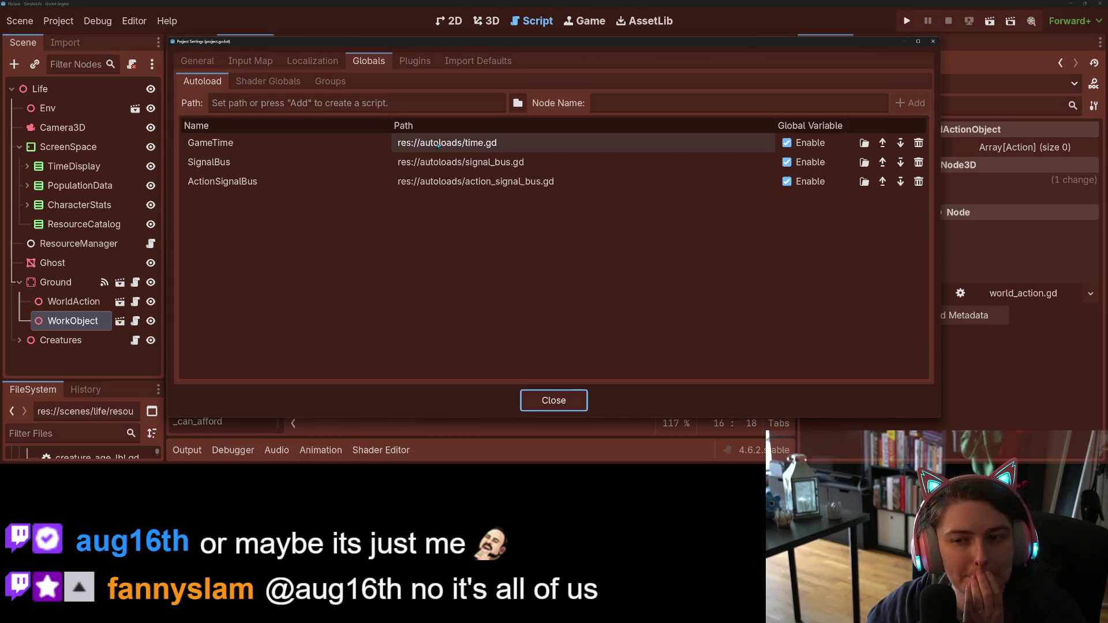
{"action": "left_click", "coordinate": [332, 144]}
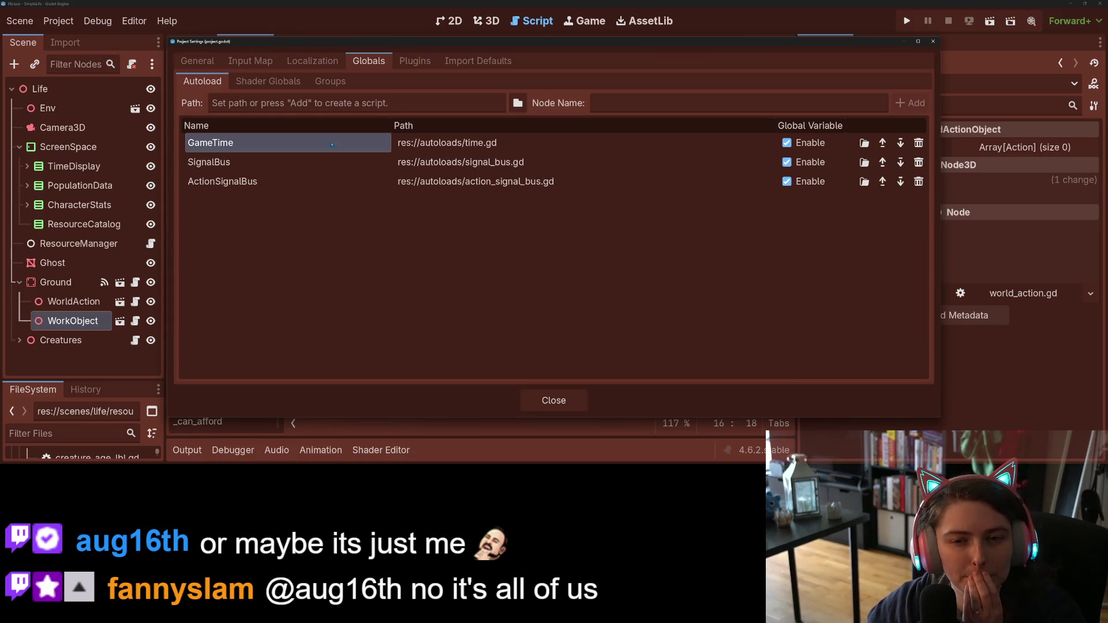
{"action": "double_click", "coordinate": [447, 149]}
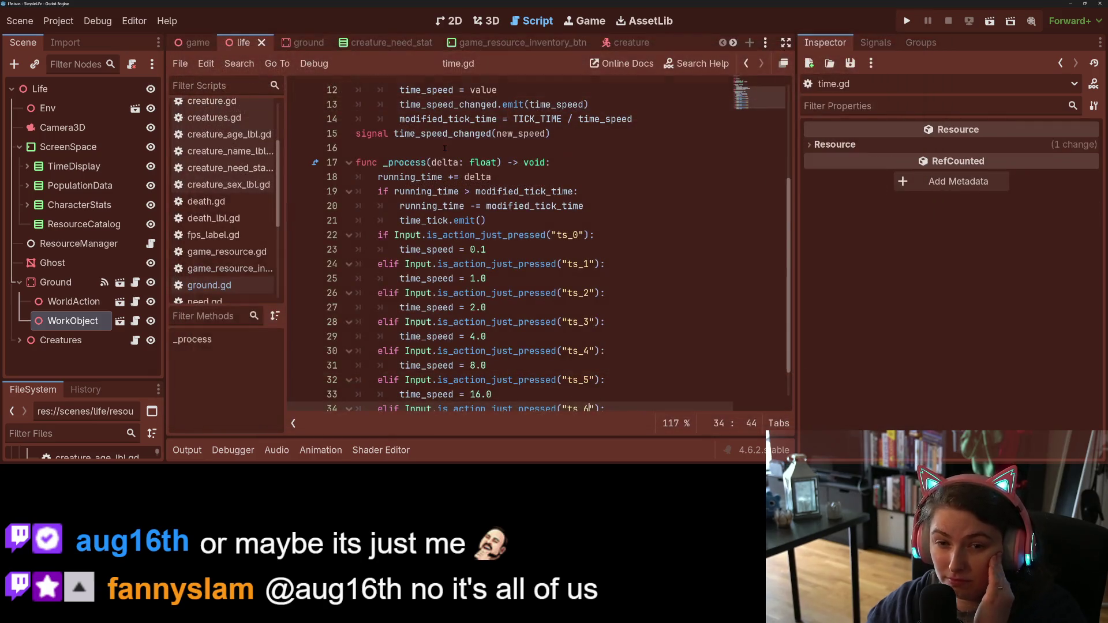
{"action": "scroll", "coordinate": [443, 152], "scroll_direction": "up", "scroll_amount": 4}
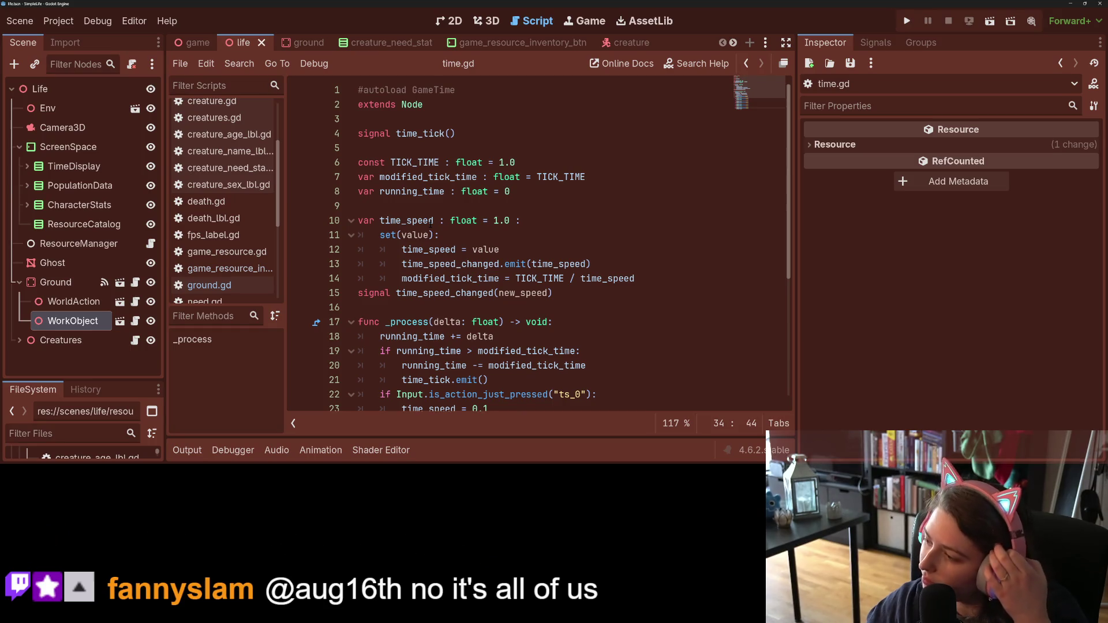
{"action": "scroll", "coordinate": [432, 222], "scroll_direction": "down", "scroll_amount": 3}
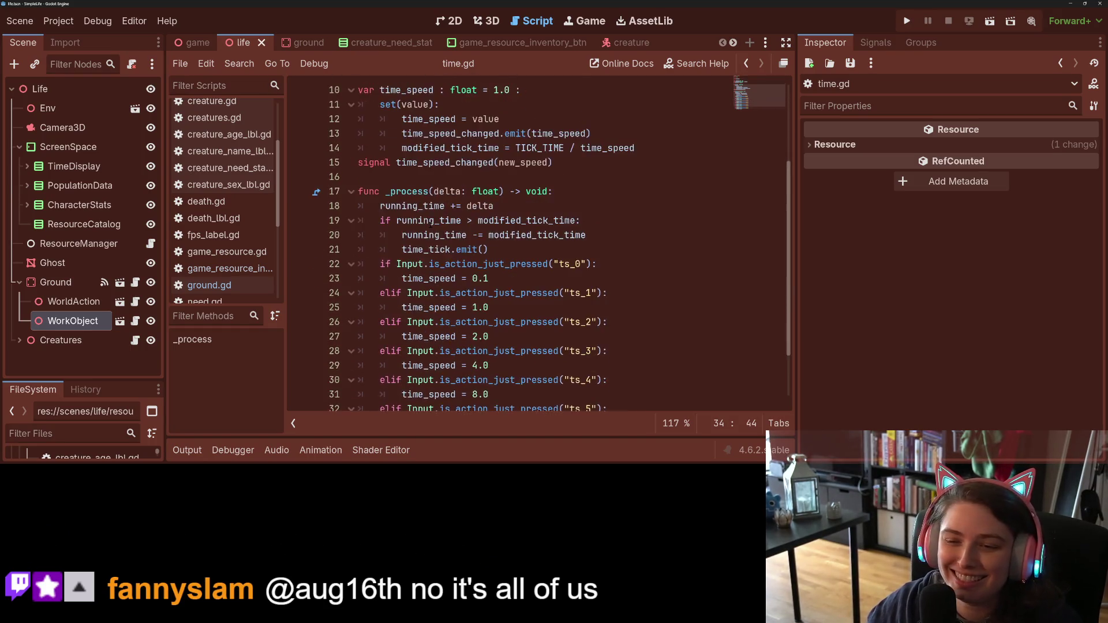
{"action": "scroll", "coordinate": [432, 224], "scroll_direction": "down", "scroll_amount": 2}
{"action": "scroll", "coordinate": [432, 224], "scroll_direction": "up", "scroll_amount": 1}
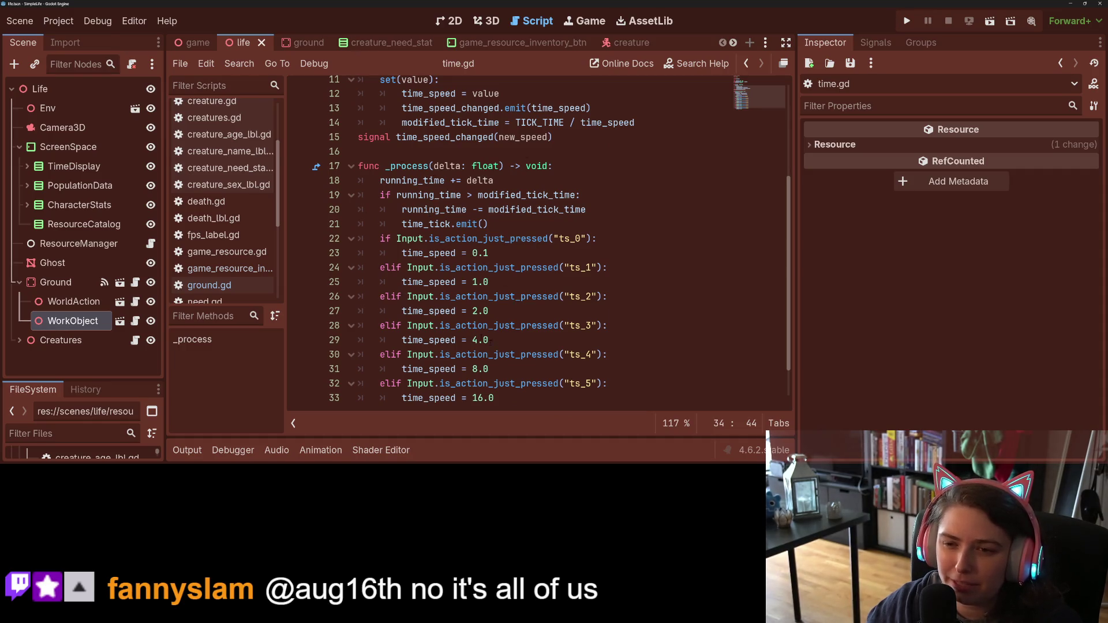
{"action": "scroll", "coordinate": [432, 224], "scroll_direction": "up", "scroll_amount": 1}
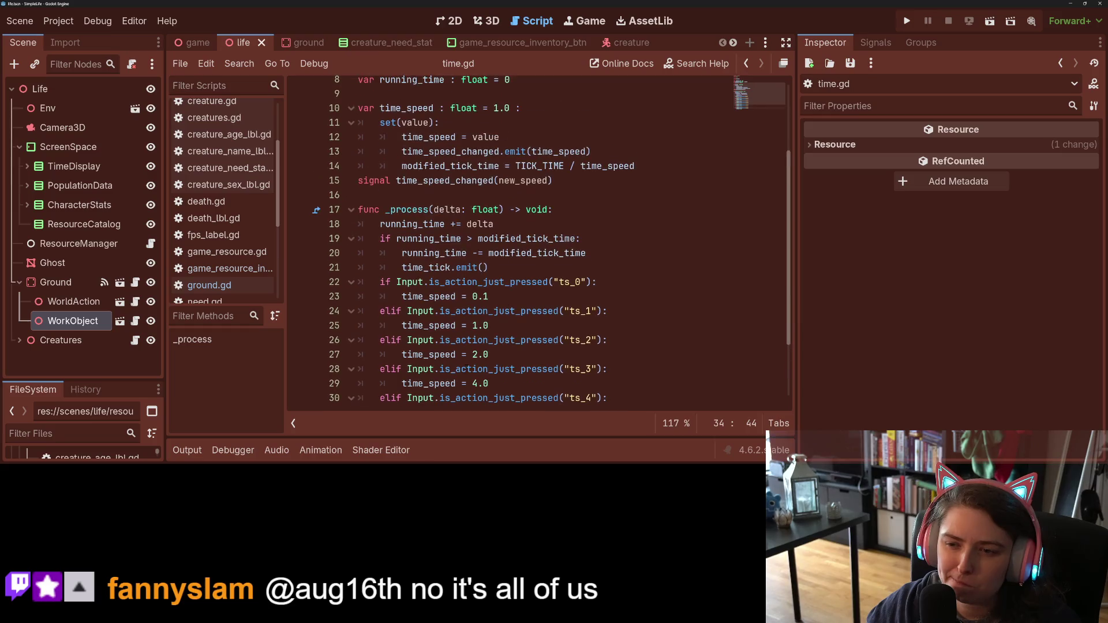
{"action": "scroll", "coordinate": [432, 224], "scroll_direction": "down", "scroll_amount": 2}
{"action": "left_click", "coordinate": [494, 216]}
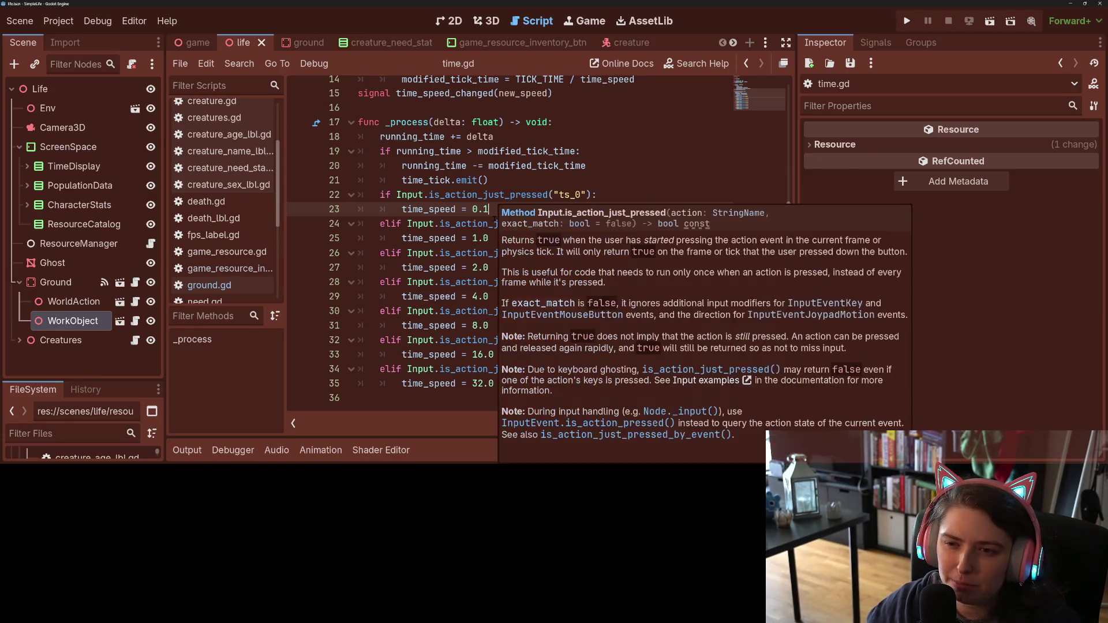
Step: Switch between the 2D and 3D views, then reopen the ResourceManager node's script
{"action": "mouse_move", "coordinate": [451, 228]}
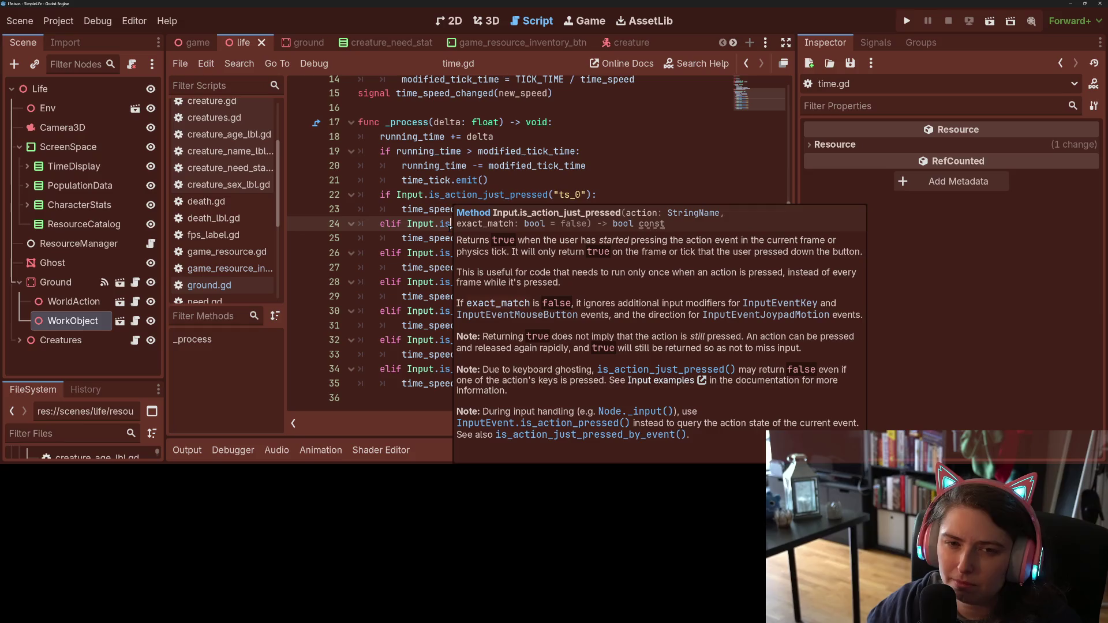
{"action": "left_click", "coordinate": [449, 20]}
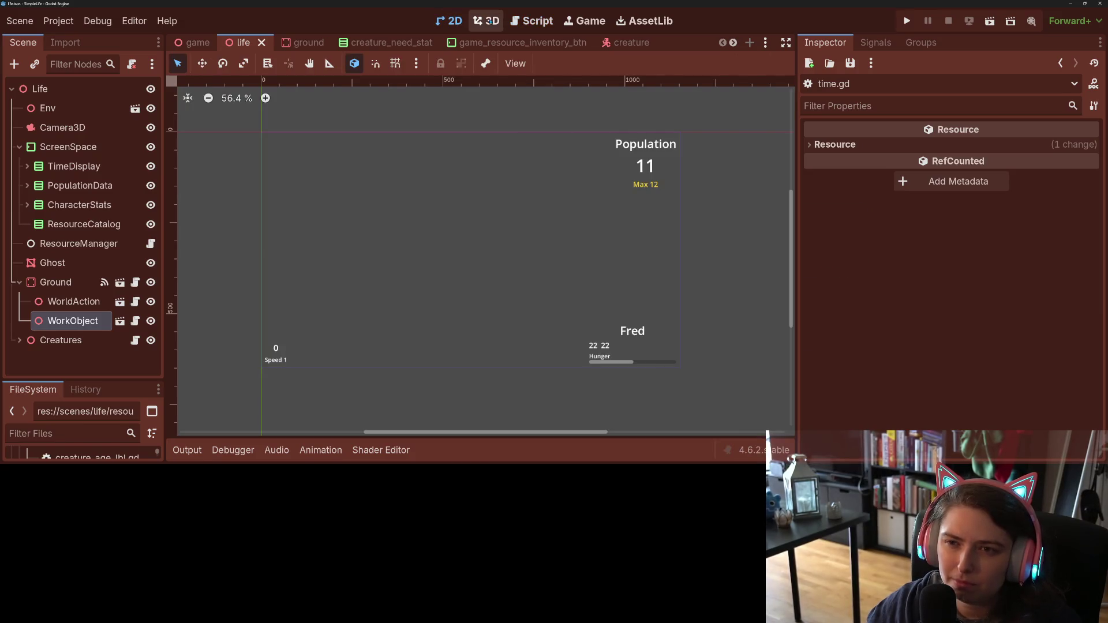
{"action": "left_click", "coordinate": [486, 21]}
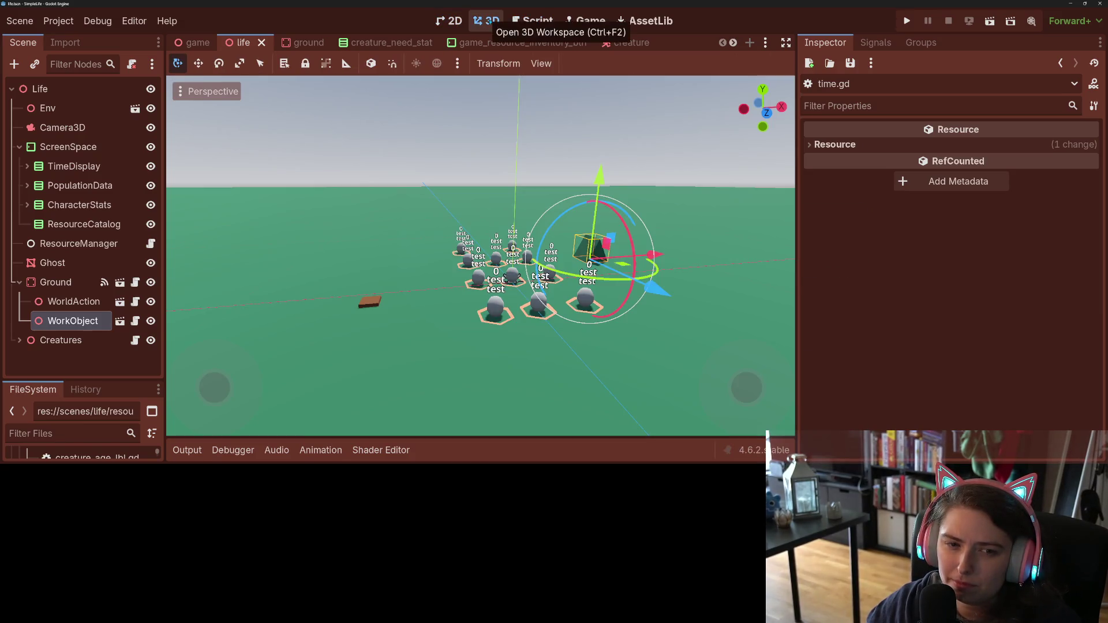
{"action": "left_click", "coordinate": [151, 244]}
{"action": "scroll", "coordinate": [518, 302], "scroll_direction": "down", "scroll_amount": 12}
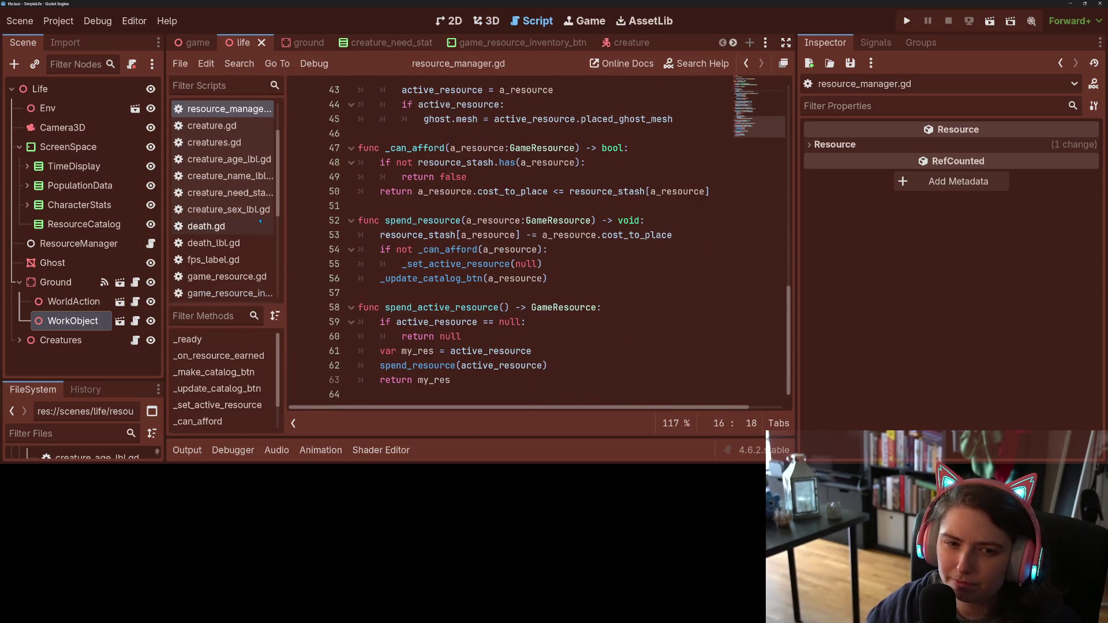
Step: Add a plain Node from the recent types as a child of the Life root
{"action": "right_click", "coordinate": [84, 90]}
{"action": "left_click", "coordinate": [121, 102]}
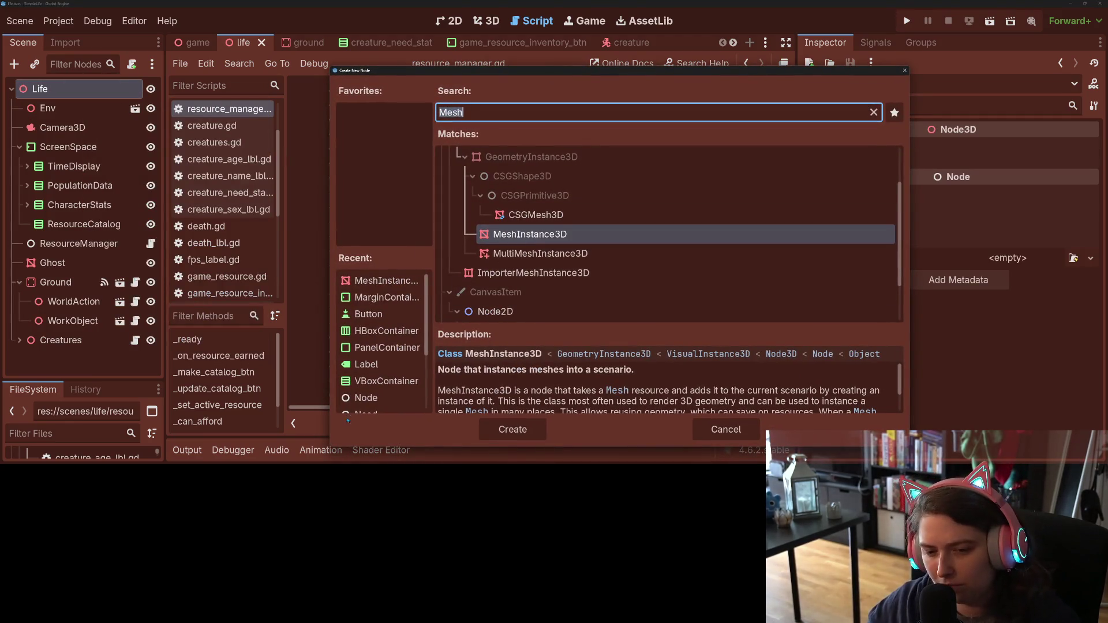
{"action": "left_click", "coordinate": [366, 398]}
{"action": "left_click", "coordinate": [513, 430]}
{"action": "right_click", "coordinate": [59, 359]}
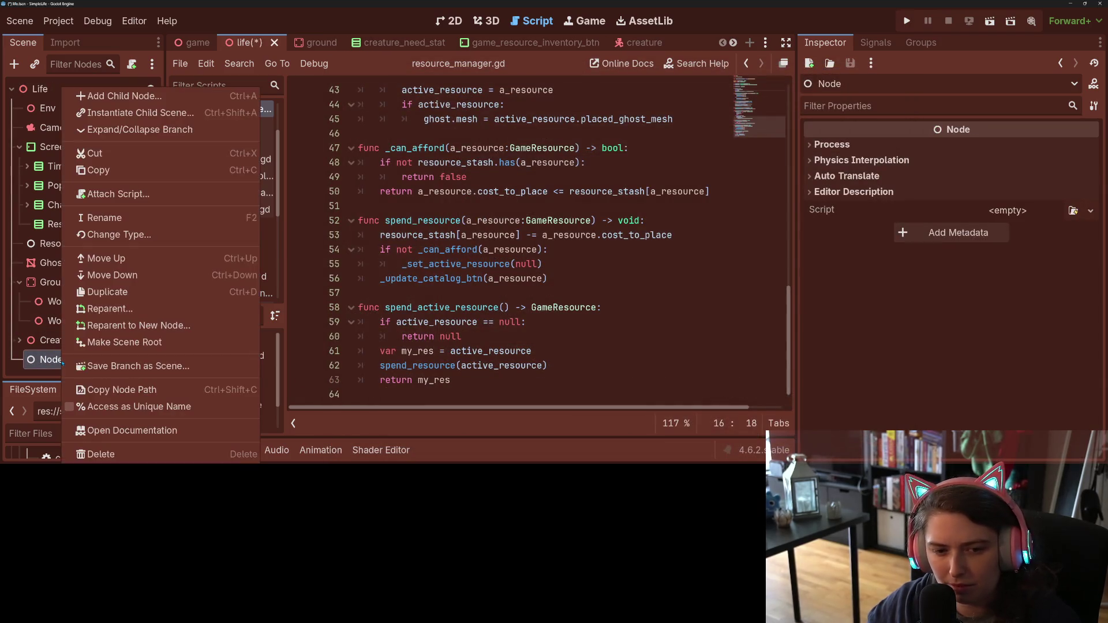
Step: Rename the new node to InputListener
{"action": "left_click", "coordinate": [114, 223]}
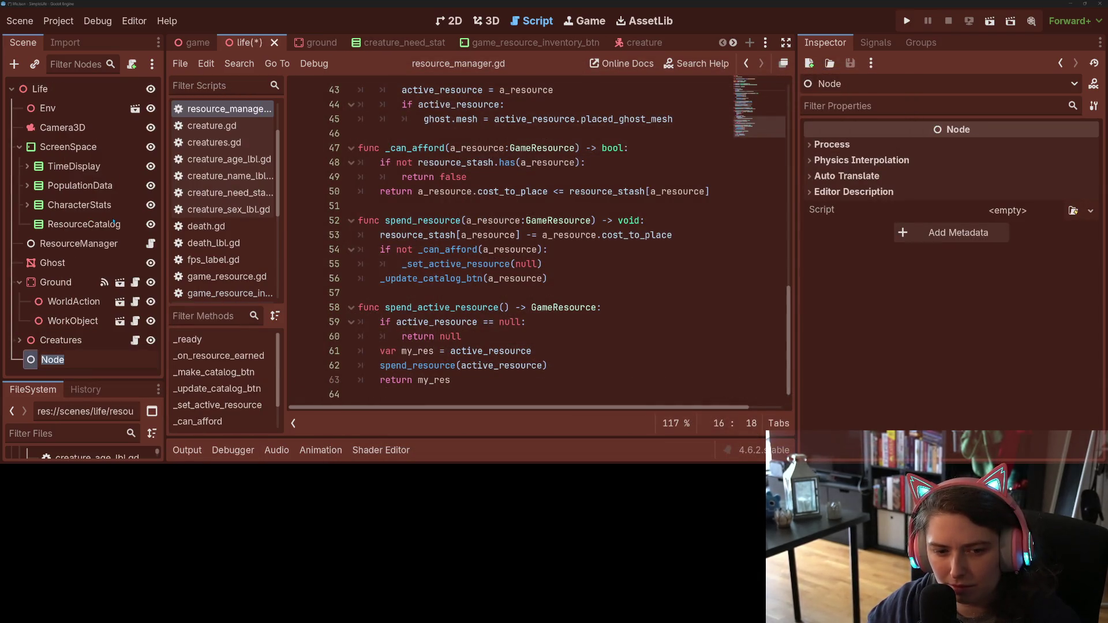
{"action": "type", "text": "InputListener"}
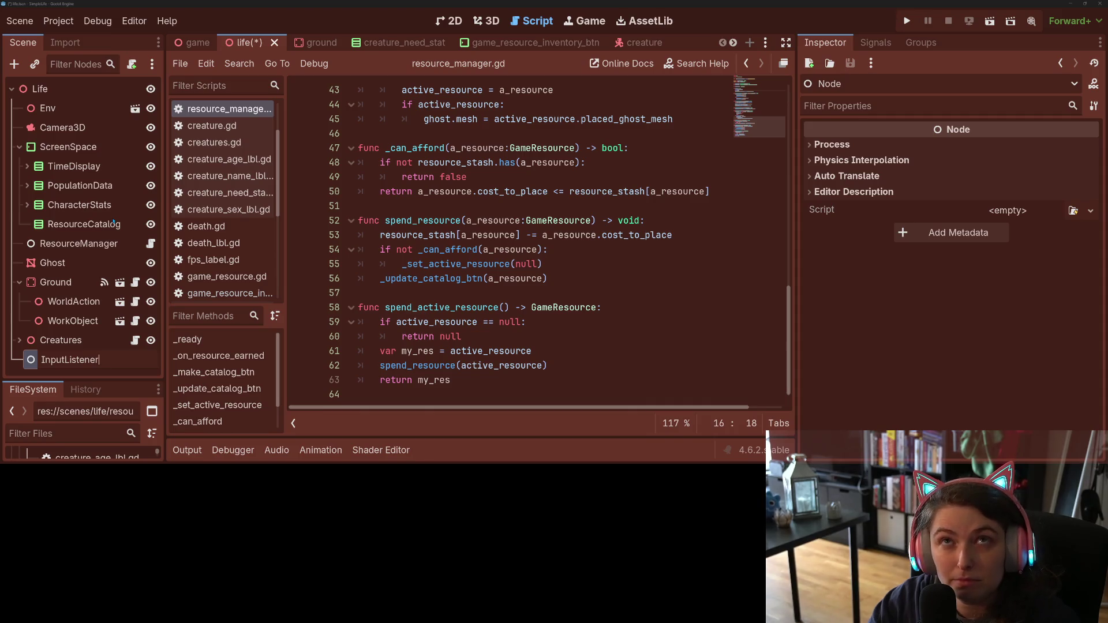
{"action": "key", "text": "Return"}
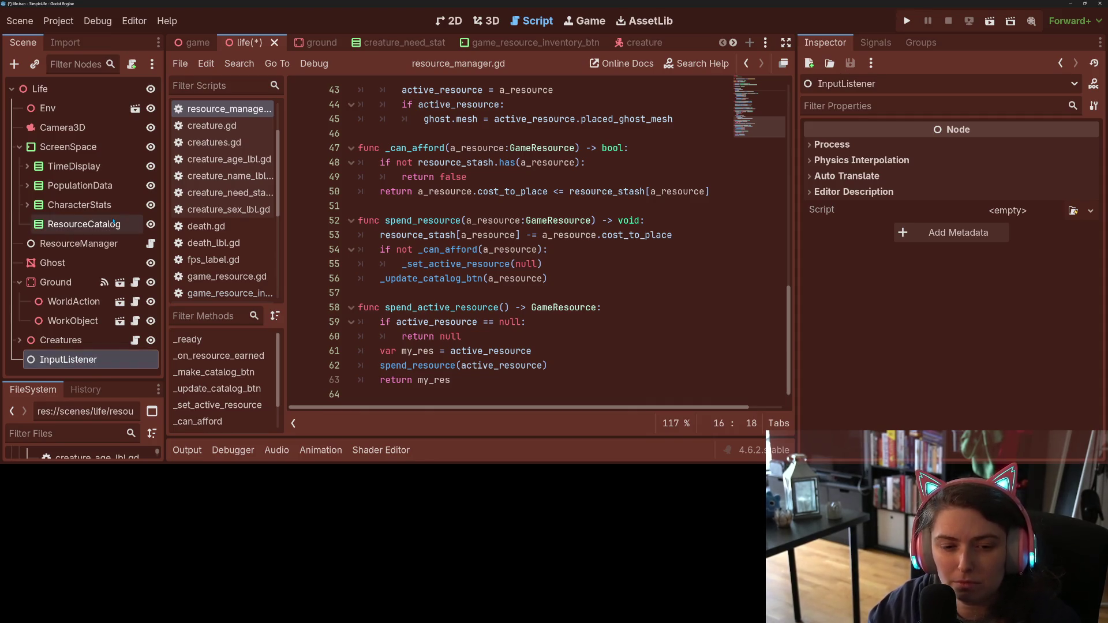
Step: Attach a new input_listener.gd script saved in the res://scenes/life folder
{"action": "right_click", "coordinate": [146, 360]}
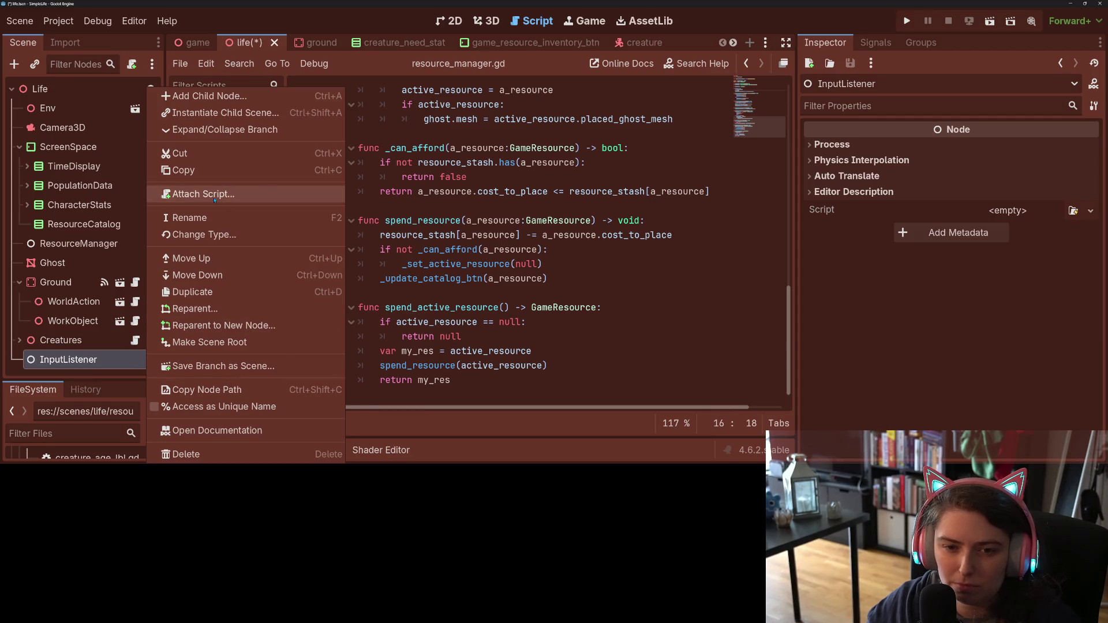
{"action": "left_click", "coordinate": [203, 194]}
{"action": "left_click", "coordinate": [693, 201]}
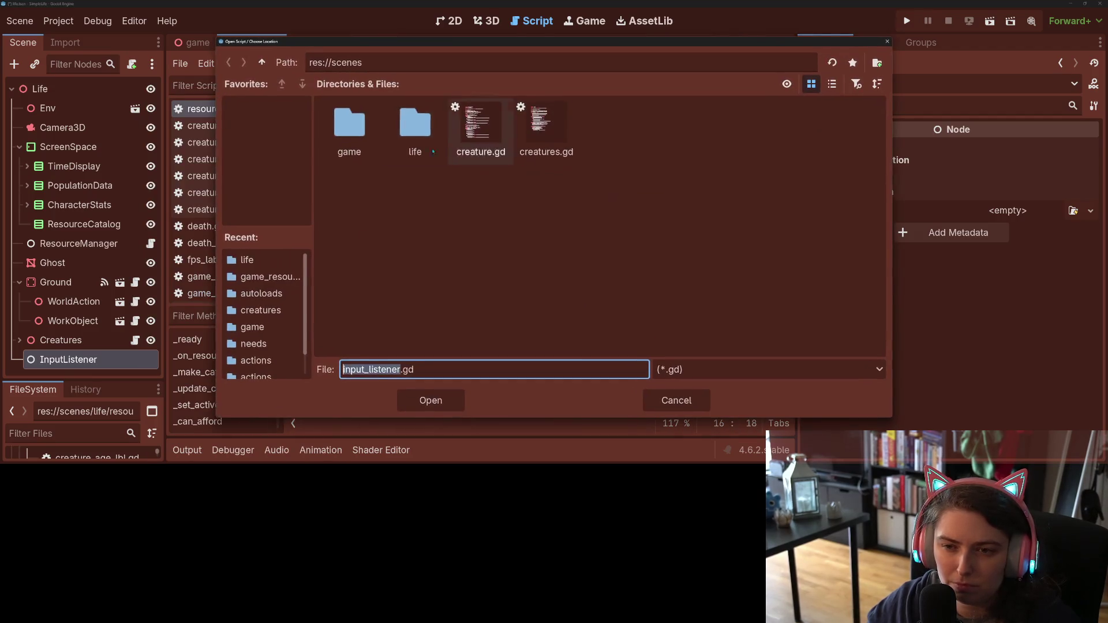
{"action": "double_click", "coordinate": [414, 124]}
{"action": "left_click", "coordinate": [431, 400]}
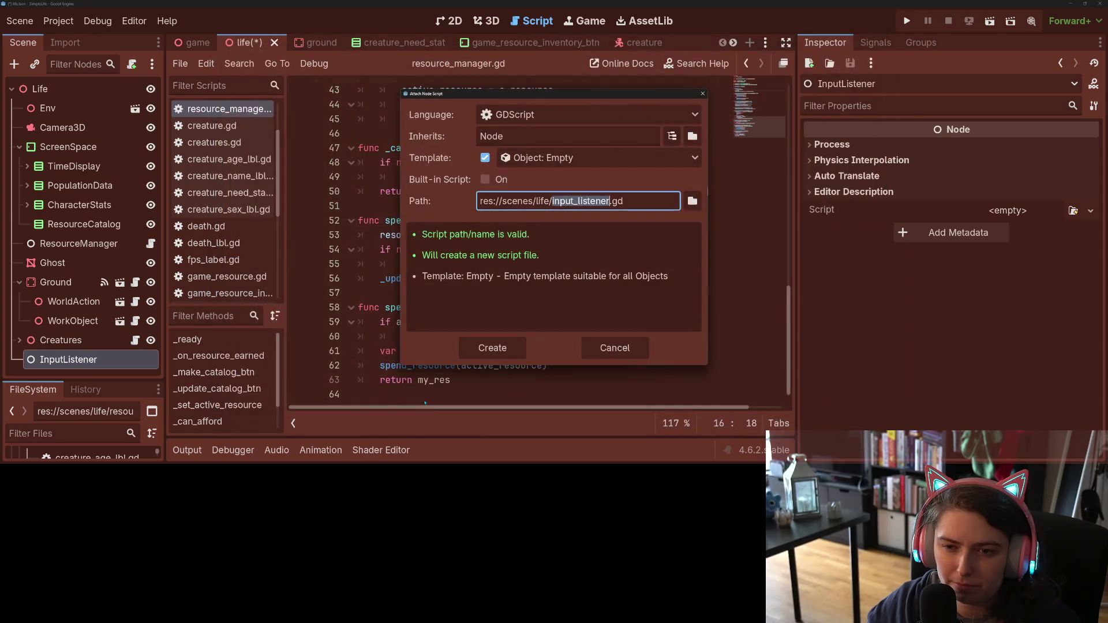
{"action": "left_click", "coordinate": [472, 349]}
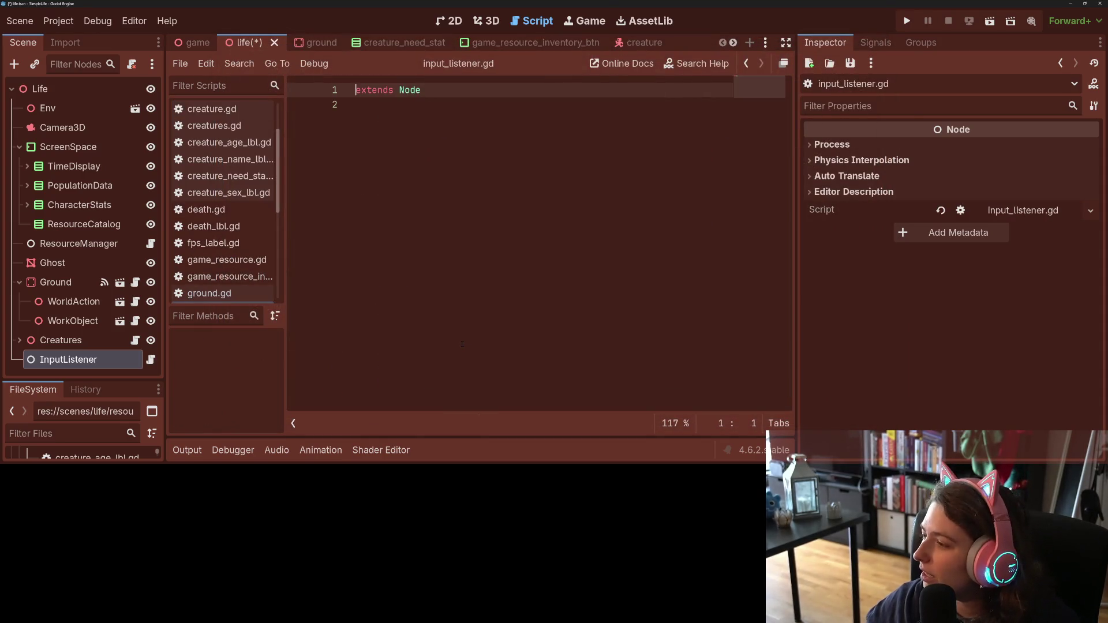
Step: Write an empty _process(_delta: float) -> void function with pass in input_listener.gd and save
{"action": "left_click", "coordinate": [417, 162]}
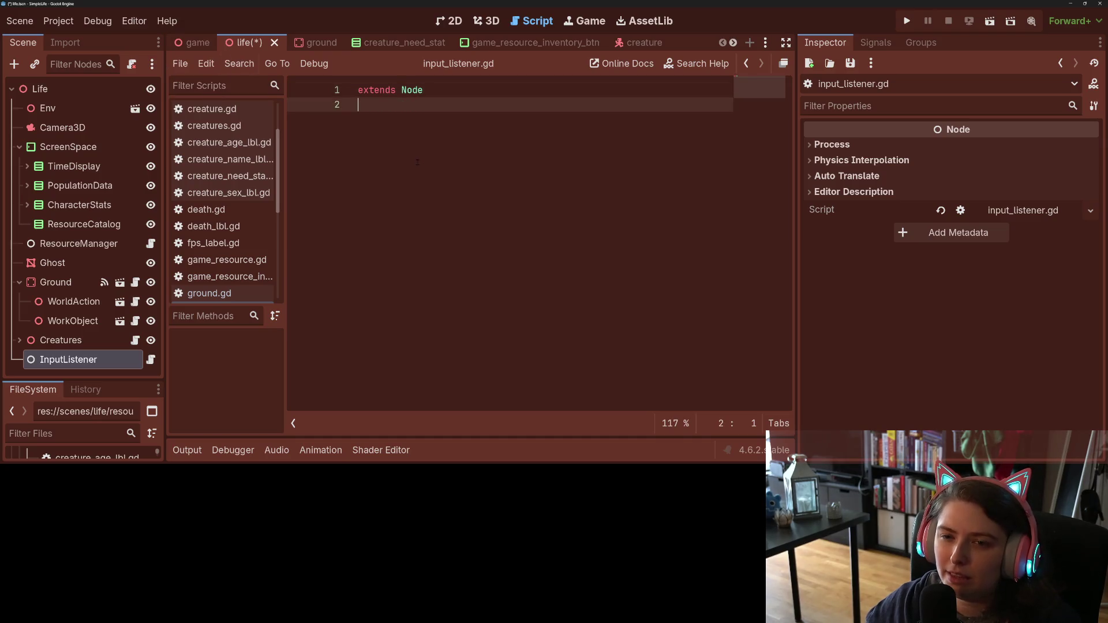
{"action": "key", "text": "ctrl+s"}
{"action": "key", "text": "Return"}
{"action": "type", "text": "fun"}
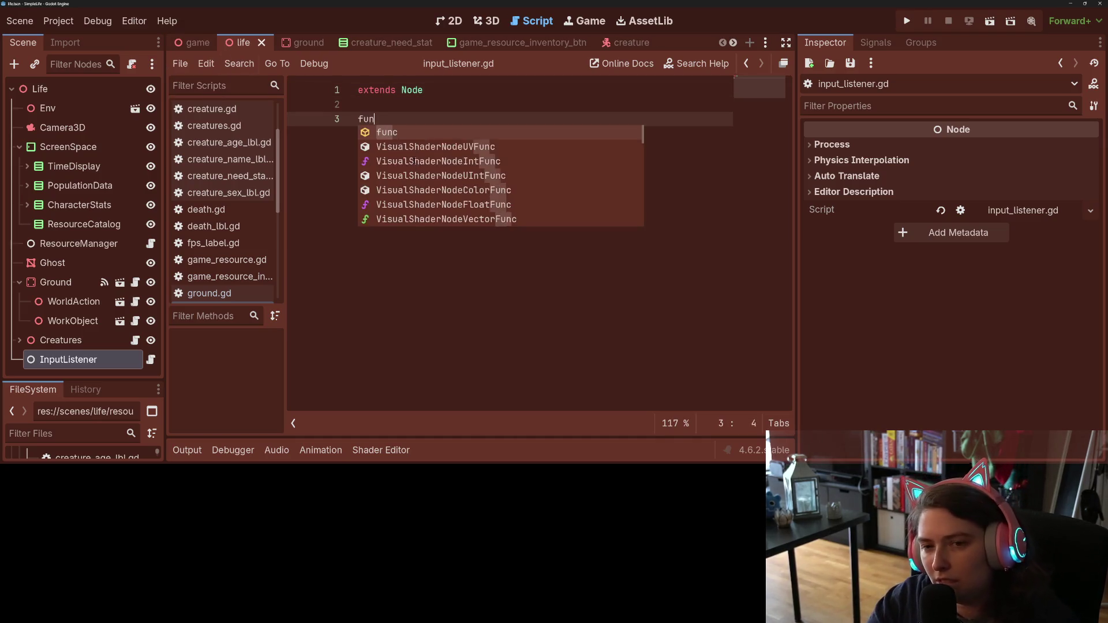
{"action": "type", "text": "c _preo"}
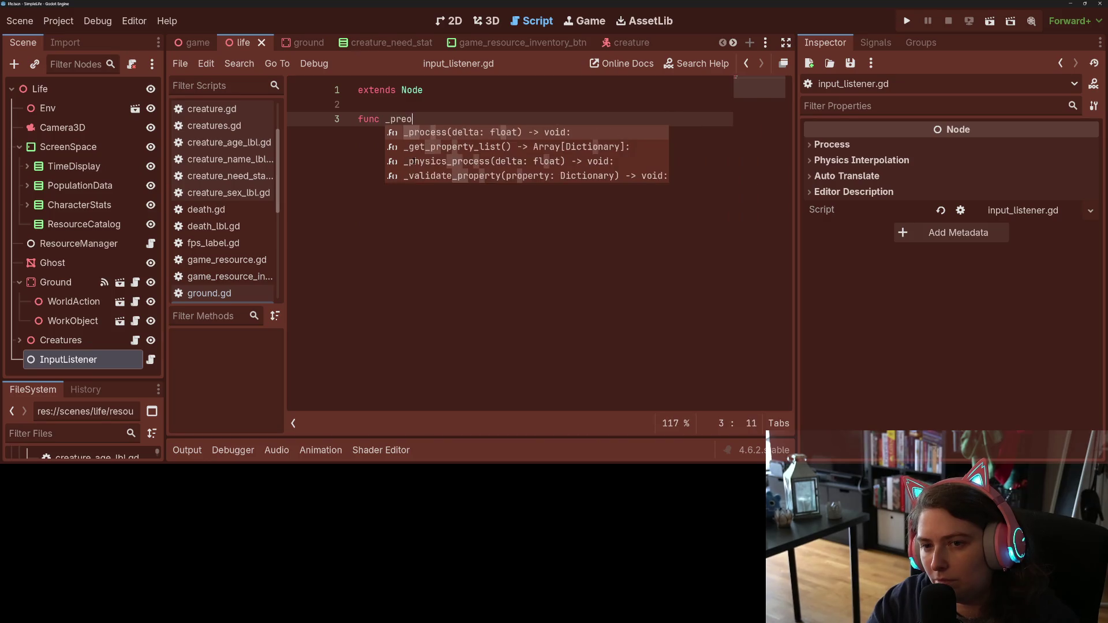
{"action": "key", "text": "Return"}
{"action": "left_click", "coordinate": [433, 119]}
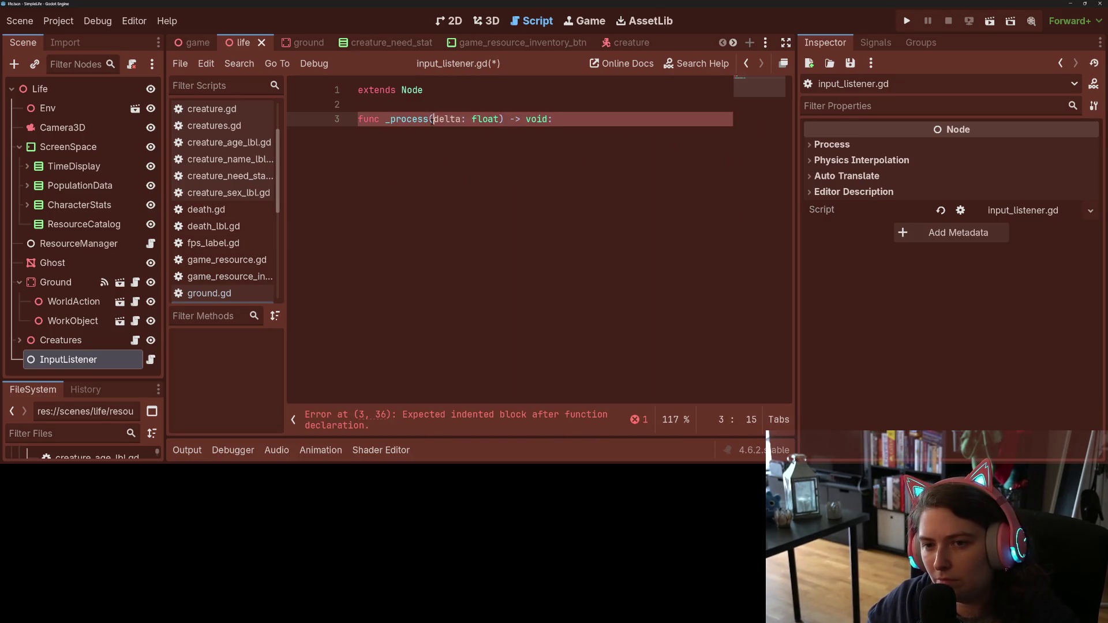
{"action": "type", "text": "_"}
{"action": "key", "text": "End"}
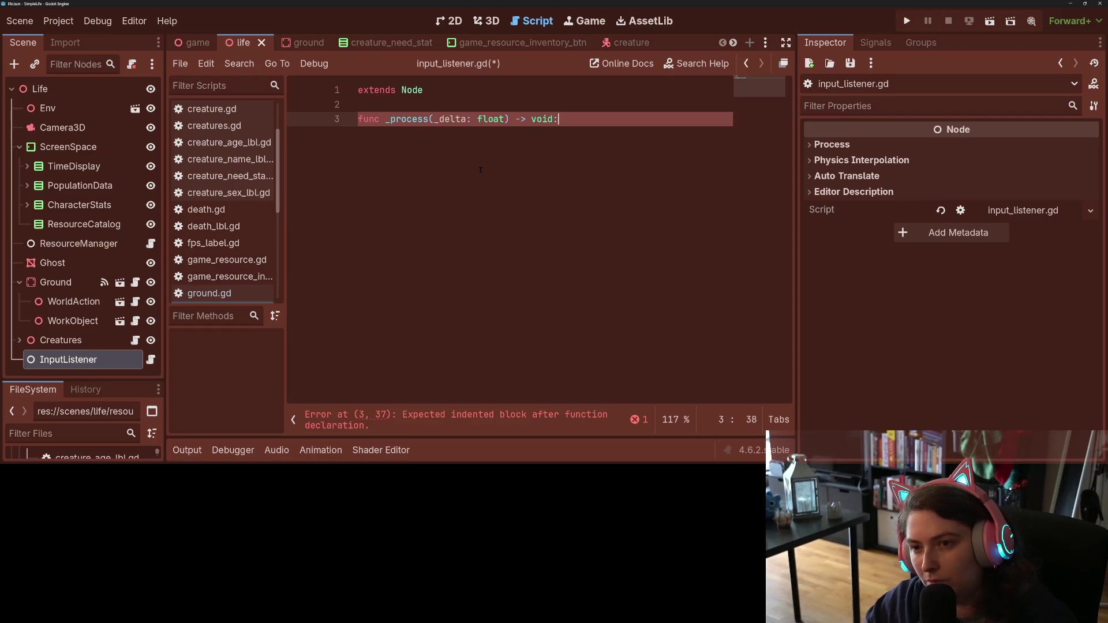
{"action": "key", "text": "Return"}
{"action": "type", "text": "pass"}
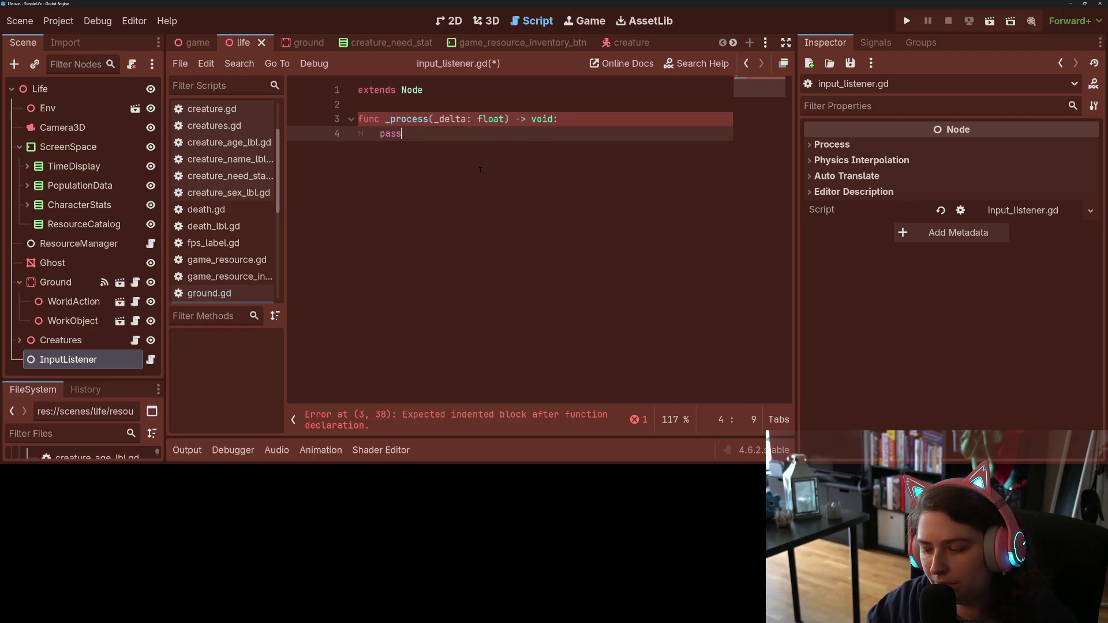
{"action": "key", "text": "Home"}
{"action": "key", "text": "Return"}
{"action": "key", "text": "Up"}
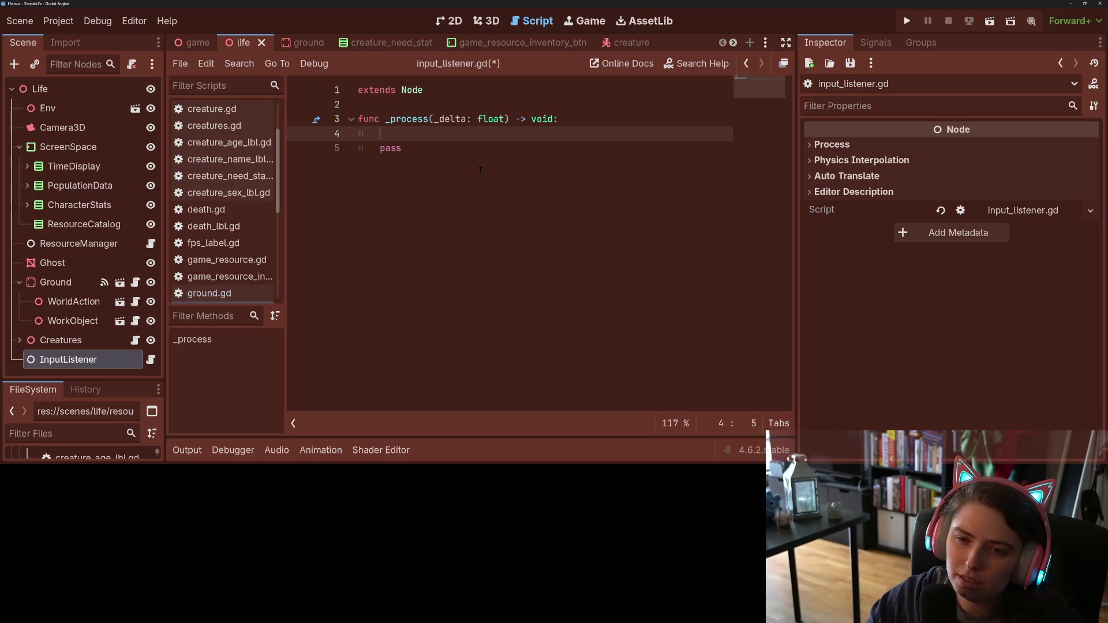
{"action": "key", "text": "ctrl+s"}
{"action": "left_click", "coordinate": [58, 21]}
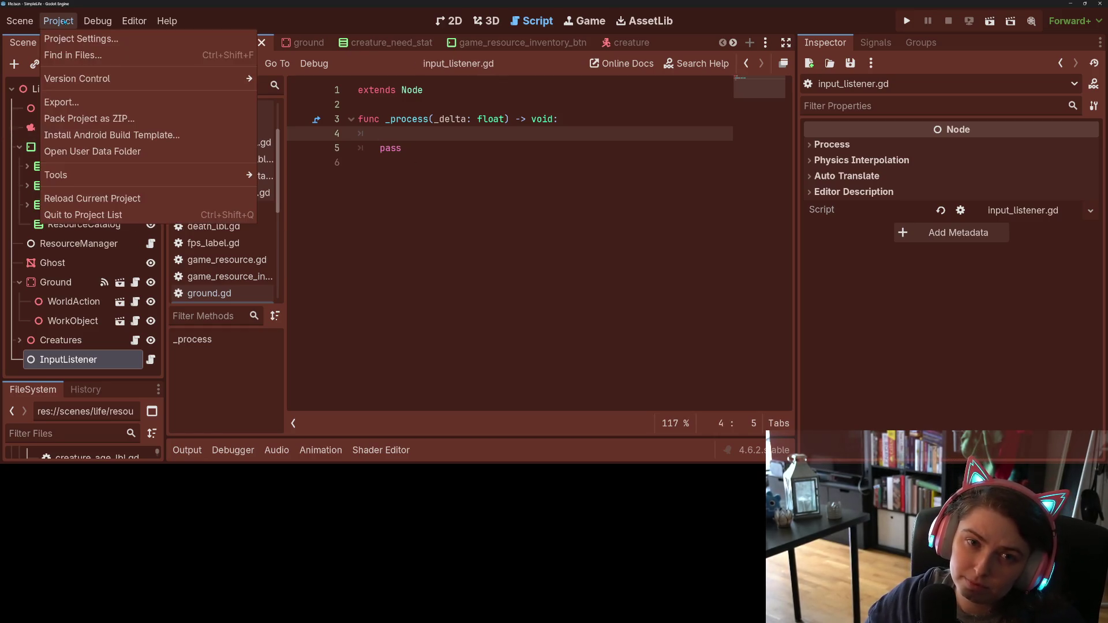
Step: Add a new unselect_creature_or_building action in the Project Settings Input Map
{"action": "left_click", "coordinate": [81, 37]}
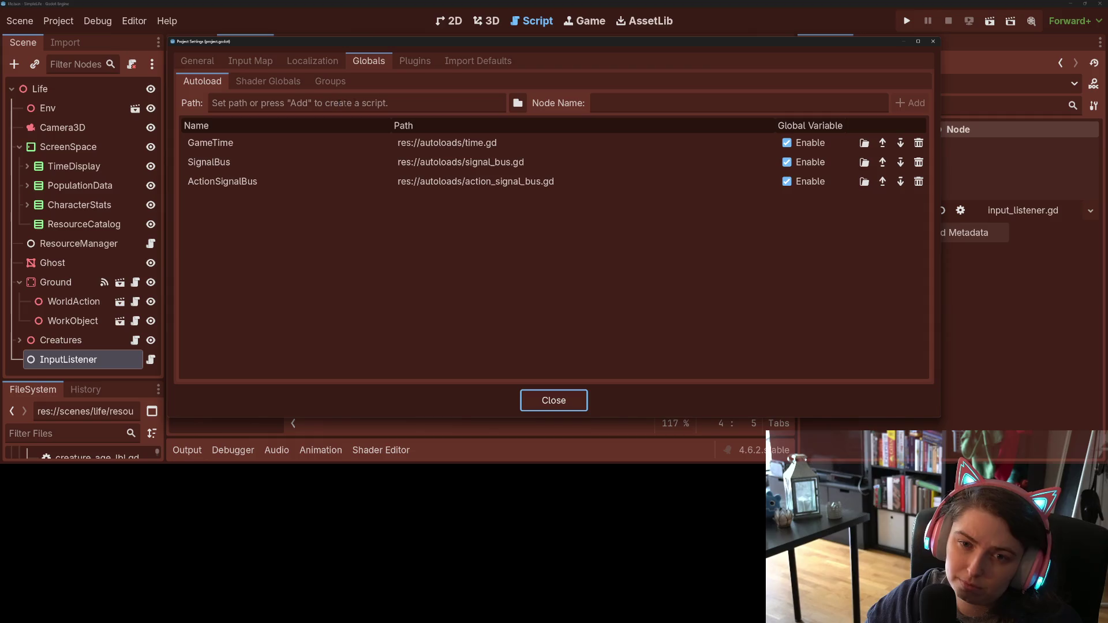
{"action": "left_click", "coordinate": [250, 60]}
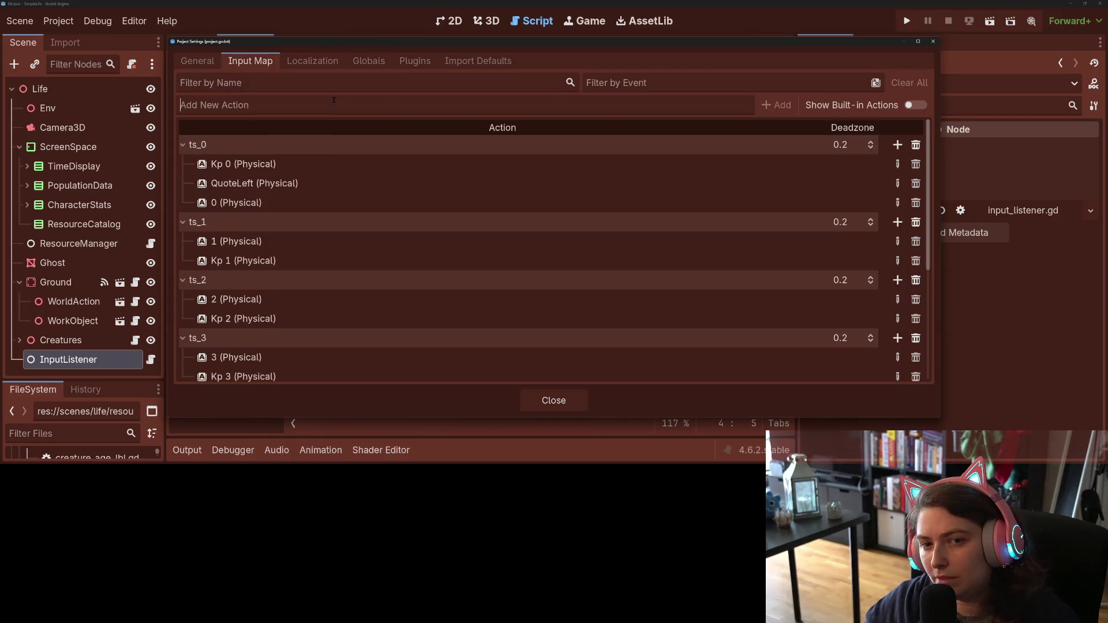
{"action": "type", "text": "u"}
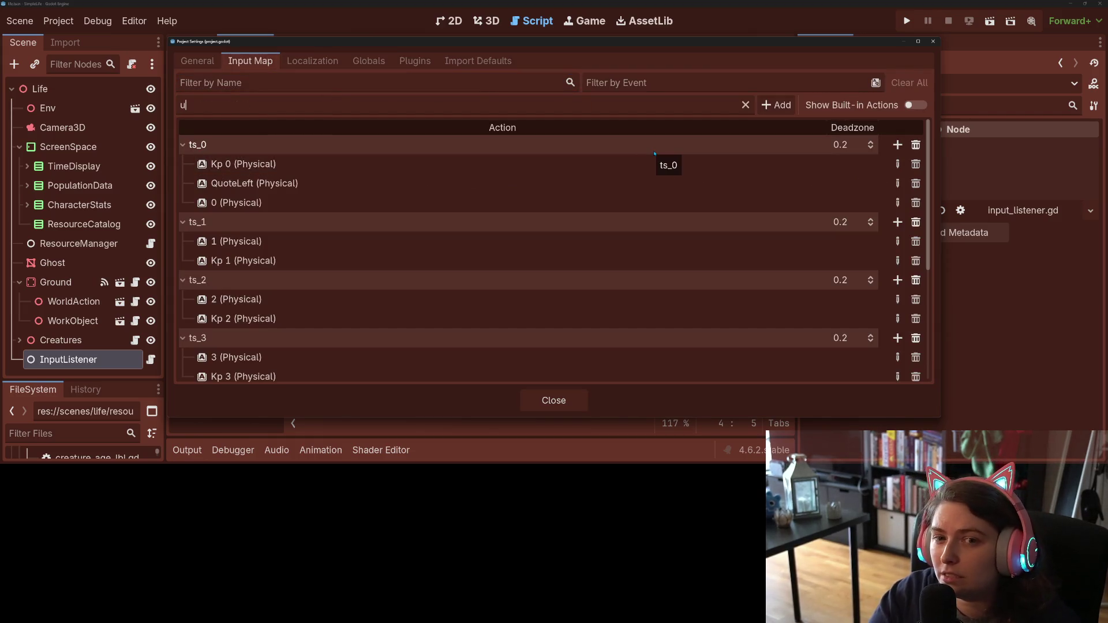
{"action": "type", "text": "nselect_"}
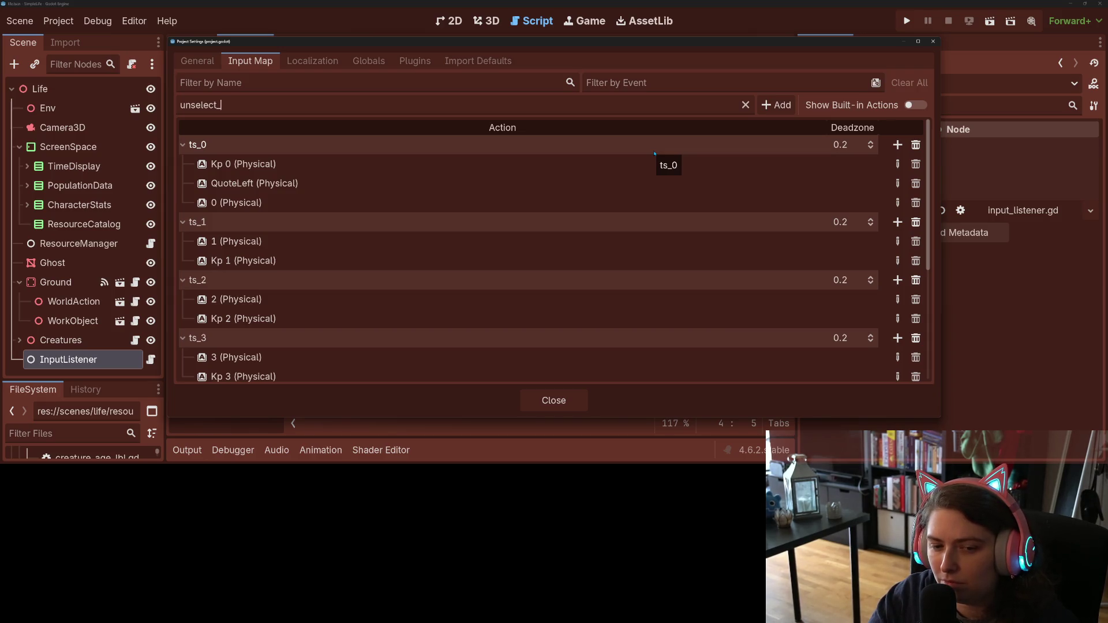
{"action": "type", "text": "creature"}
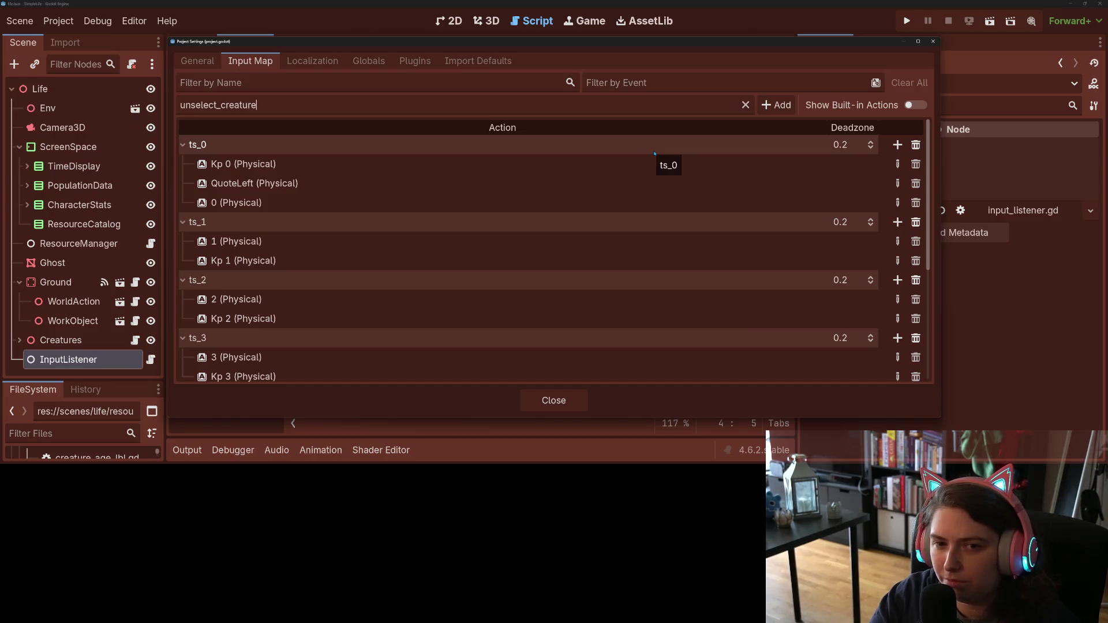
{"action": "type", "text": "_building"}
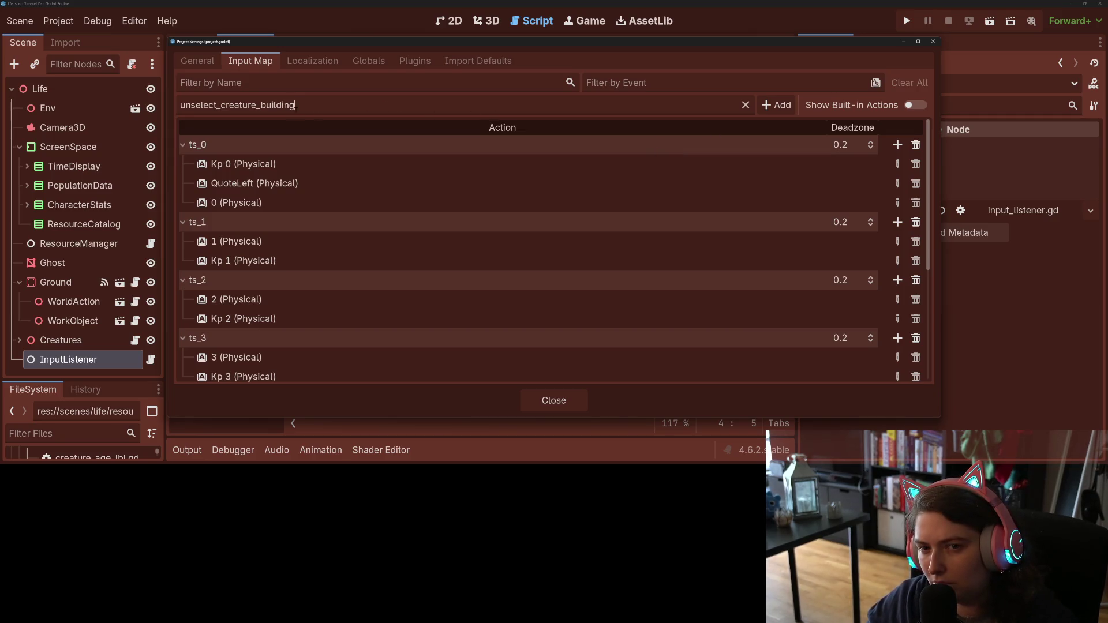
{"action": "type", "text": "or_"}
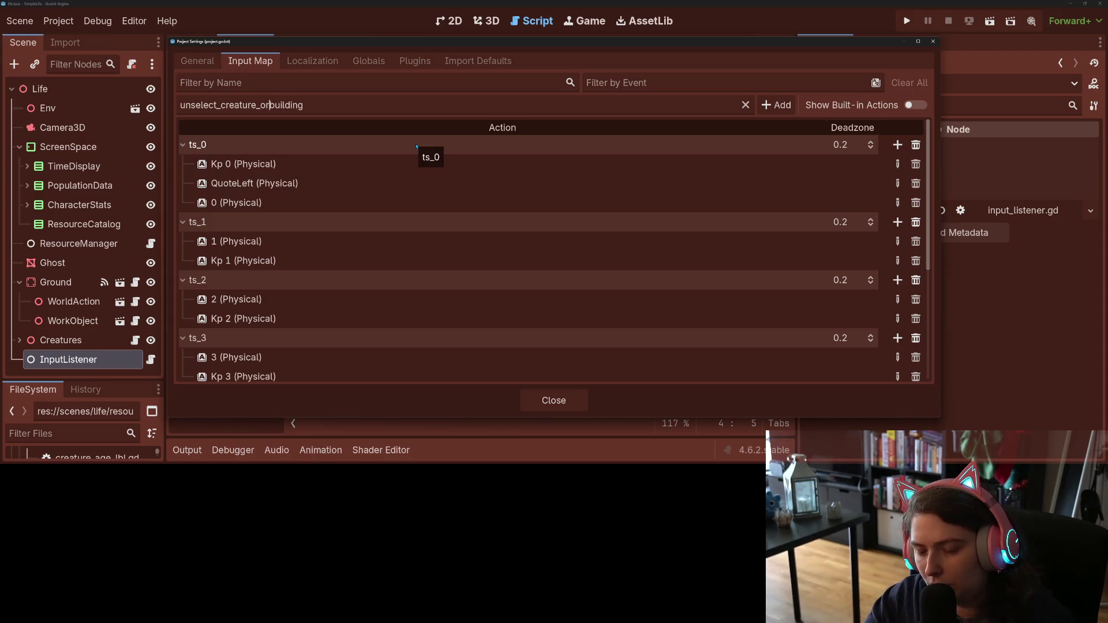
{"action": "left_click", "coordinate": [777, 105]}
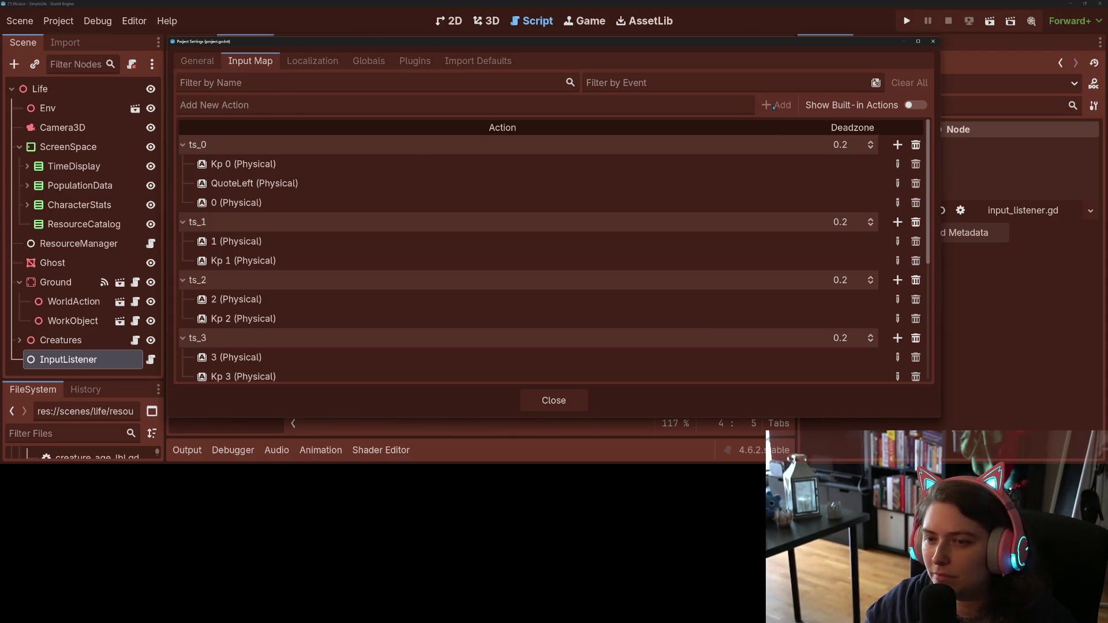
Step: Bind Right Mouse Button and Escape to unselect_creature_or_building, then close Project Settings
{"action": "left_click", "coordinate": [897, 367]}
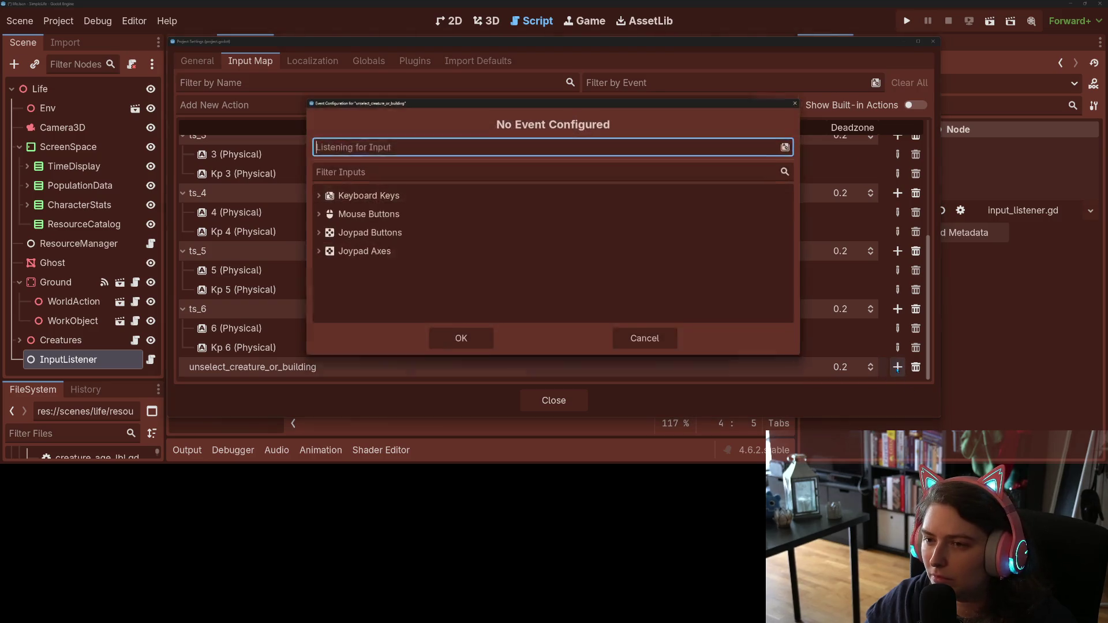
{"action": "right_click", "coordinate": [470, 143]}
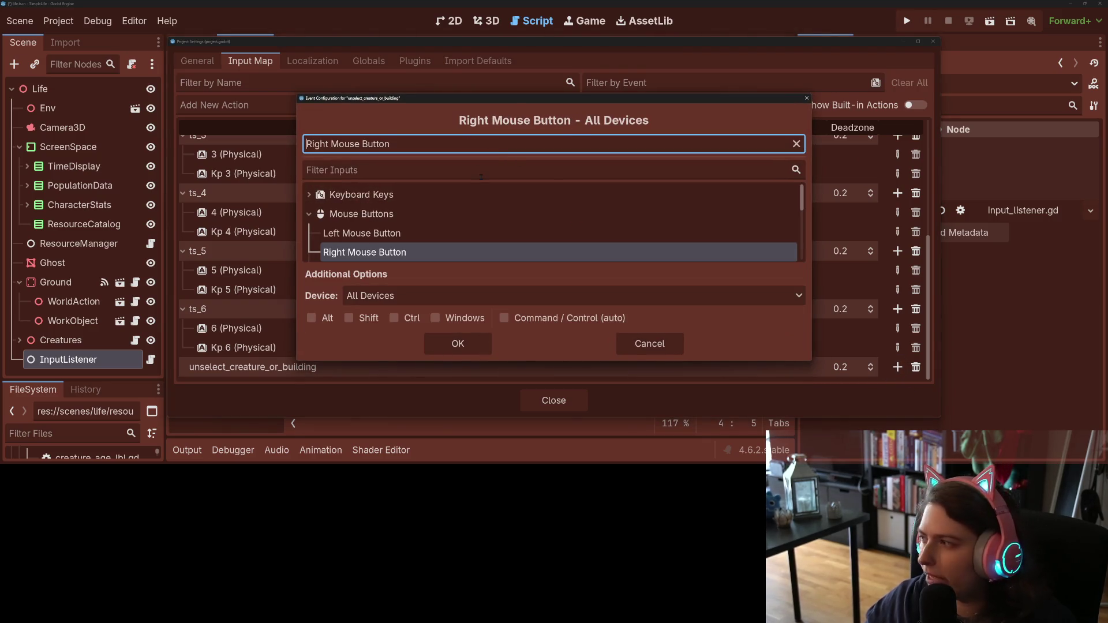
{"action": "left_click", "coordinate": [458, 343]}
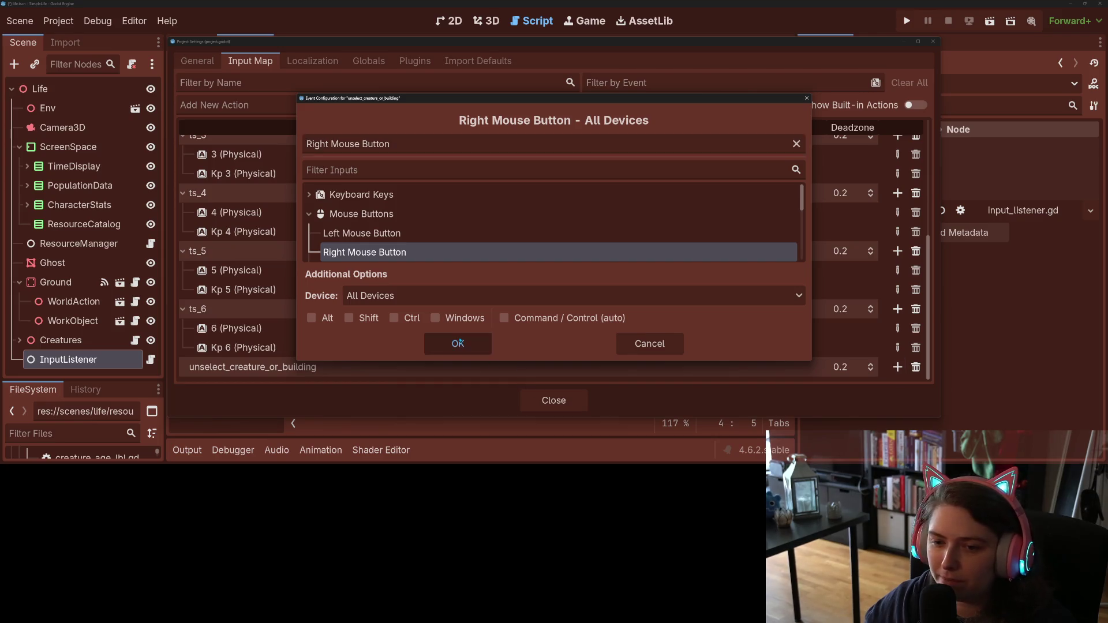
{"action": "left_click", "coordinate": [898, 367]}
{"action": "key", "text": "Escape"}
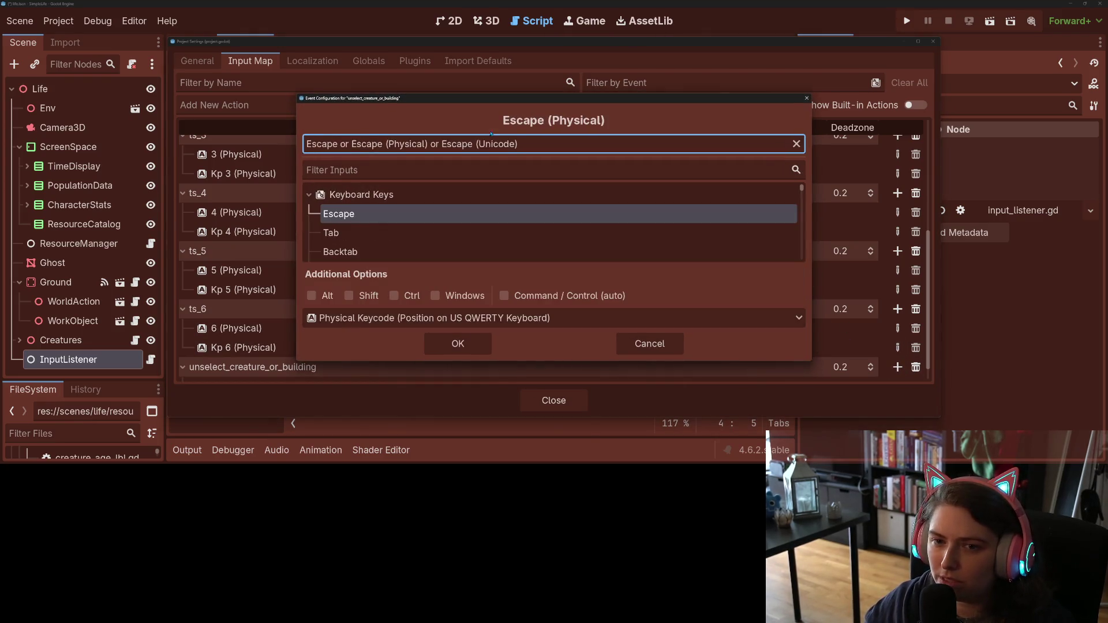
{"action": "left_click", "coordinate": [458, 344]}
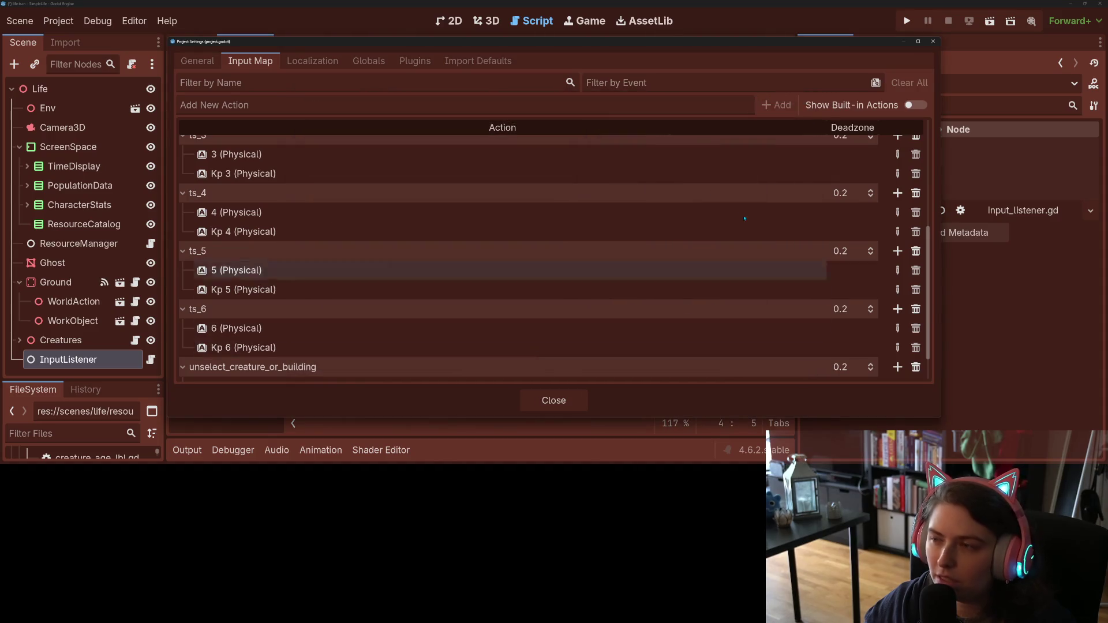
{"action": "double_click", "coordinate": [307, 368]}
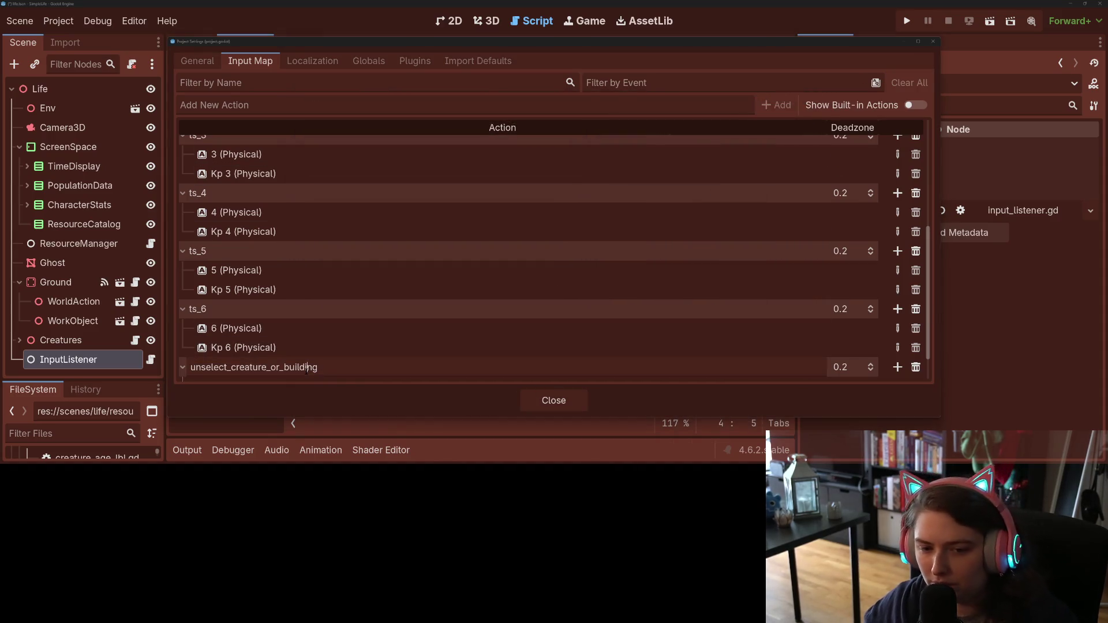
{"action": "left_click", "coordinate": [540, 401]}
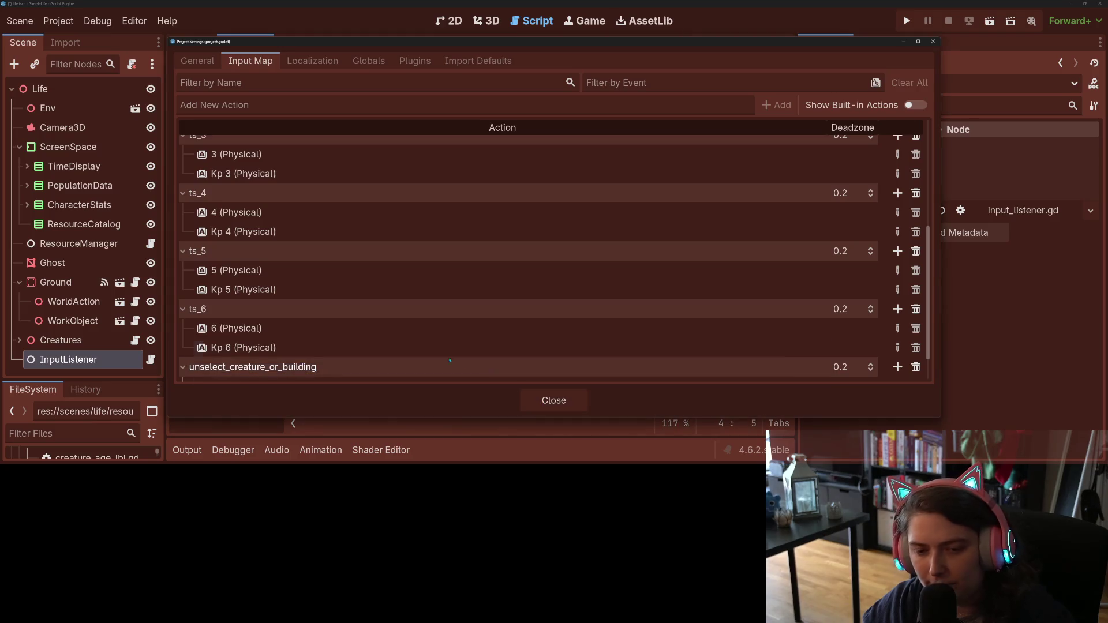
{"action": "left_click", "coordinate": [540, 401]}
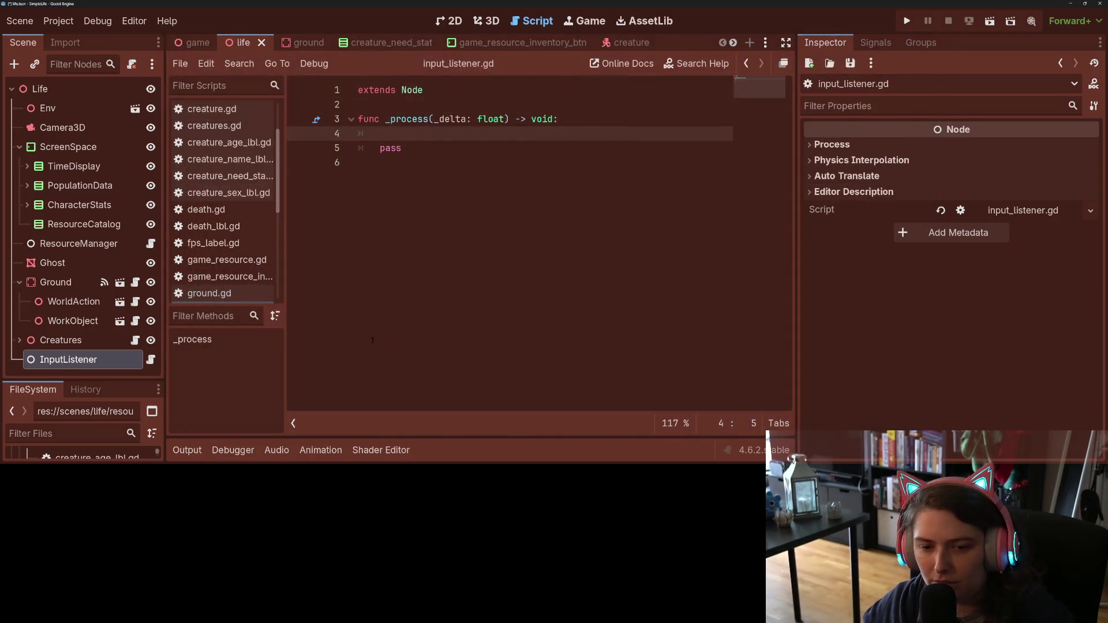
Step: Start _process with if Input.is_action_just_pressed("unselect_creature_or_building"): and switch to ResourceManager's script
{"action": "left_click", "coordinate": [413, 135]}
{"action": "type", "text": "if Input."}
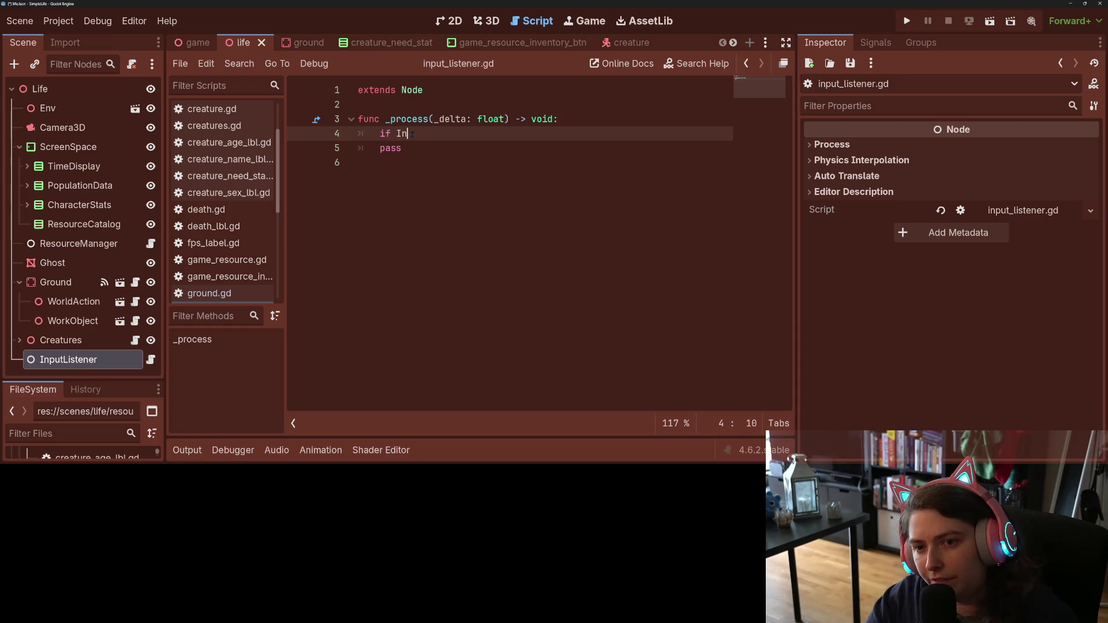
{"action": "type", "text": "is"}
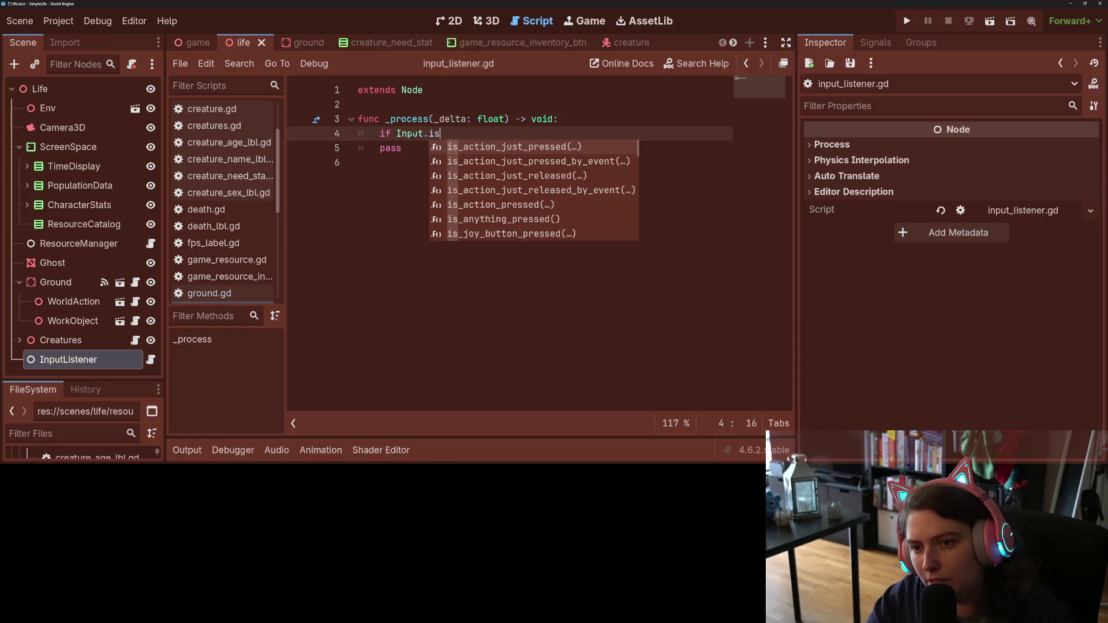
{"action": "key", "text": "Return"}
{"action": "type", "text": "\"unselect_creature_or_building\")"}
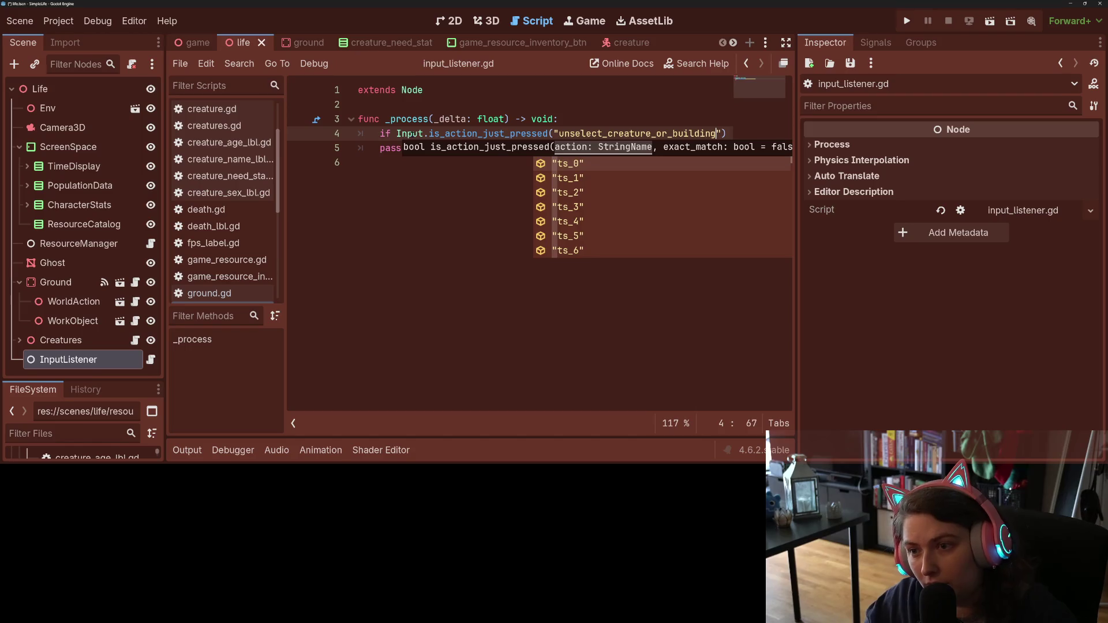
{"action": "type", "text": ":"}
{"action": "key", "text": "Return"}
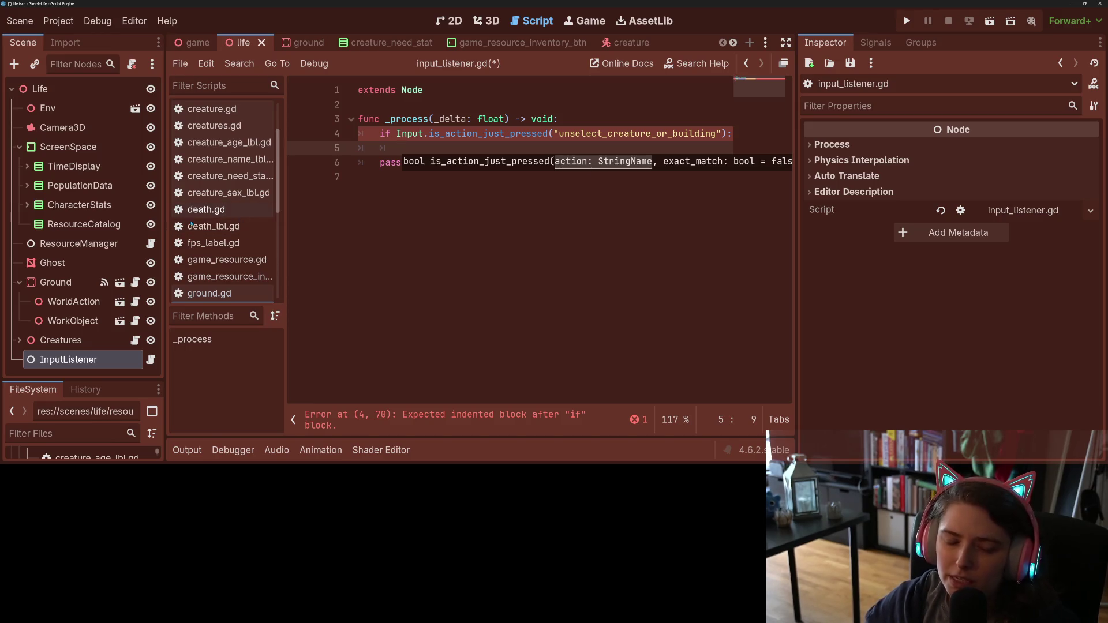
{"action": "left_click", "coordinate": [151, 244]}
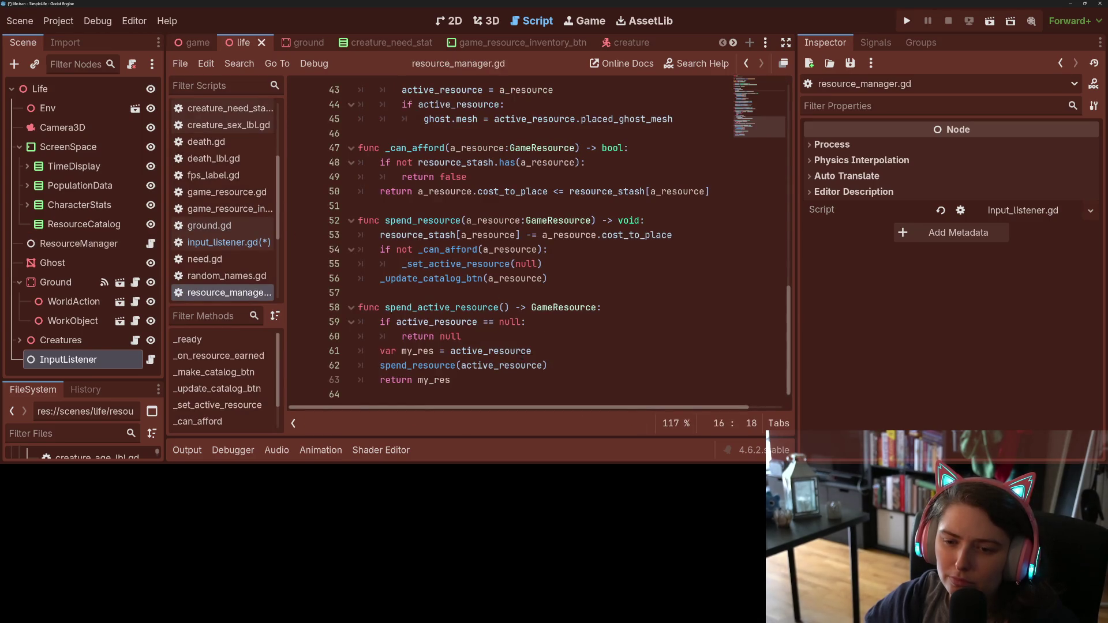
Step: Inspect the _set_active_resource call on line 55 of resource_manager.gd
{"action": "scroll", "coordinate": [491, 355], "scroll_direction": "up", "scroll_amount": 2}
{"action": "left_click", "coordinate": [459, 351]}
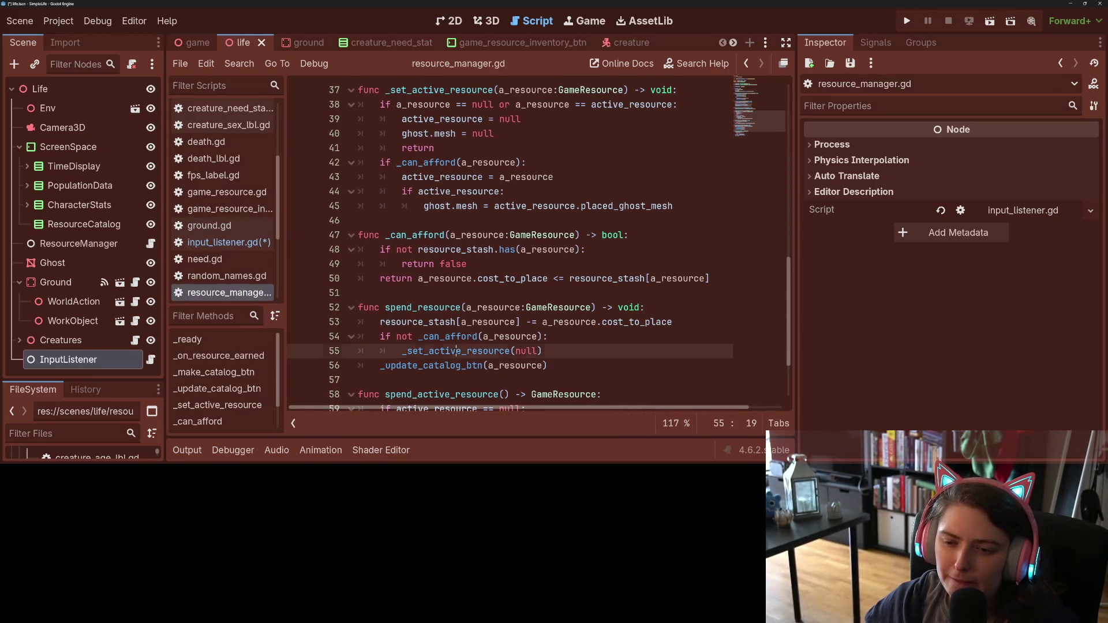
{"action": "double_click", "coordinate": [459, 351]}
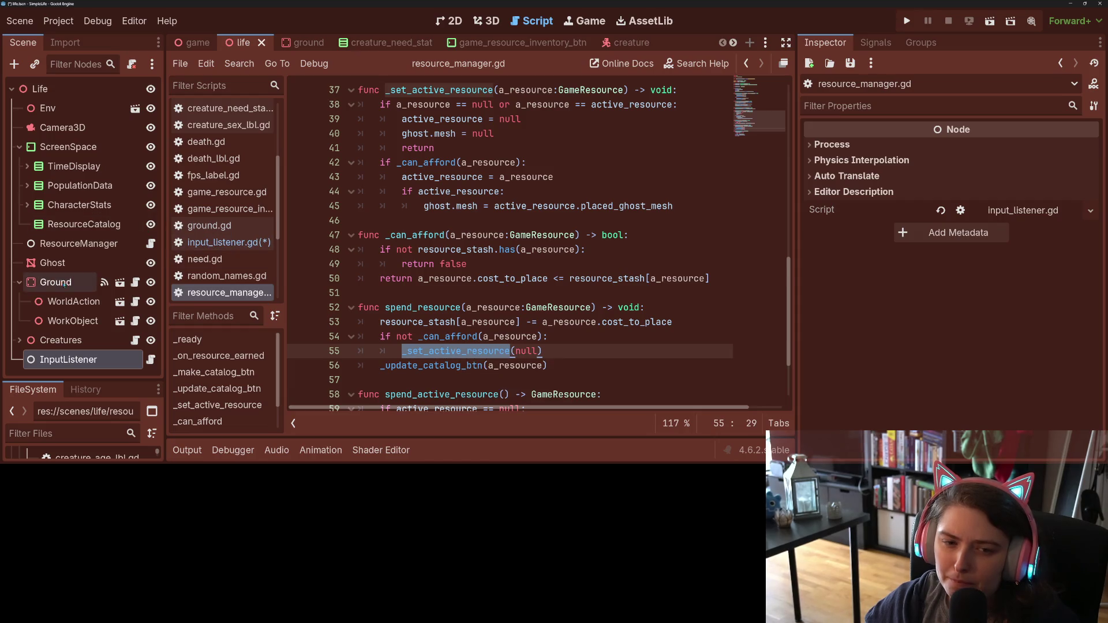
{"action": "key", "text": "Left"}
{"action": "key", "text": "Right"}
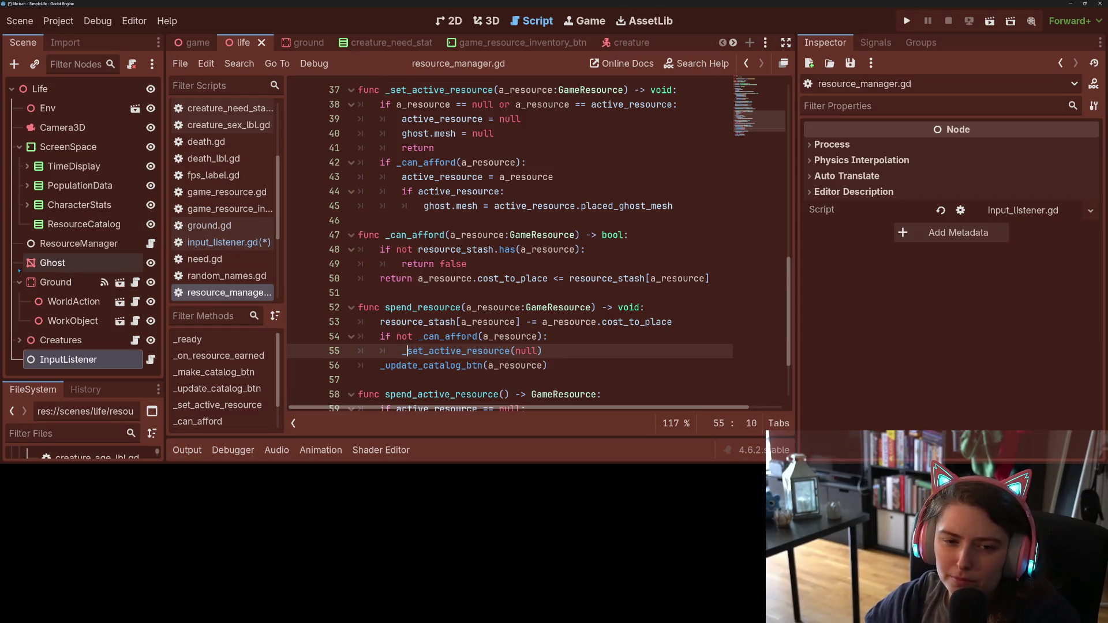
Step: Review the selected_creature_changed emit and _place_active_resource uses in ground.gd, then reopen input_listener.gd
{"action": "left_click", "coordinate": [135, 283]}
{"action": "left_click", "coordinate": [621, 267]}
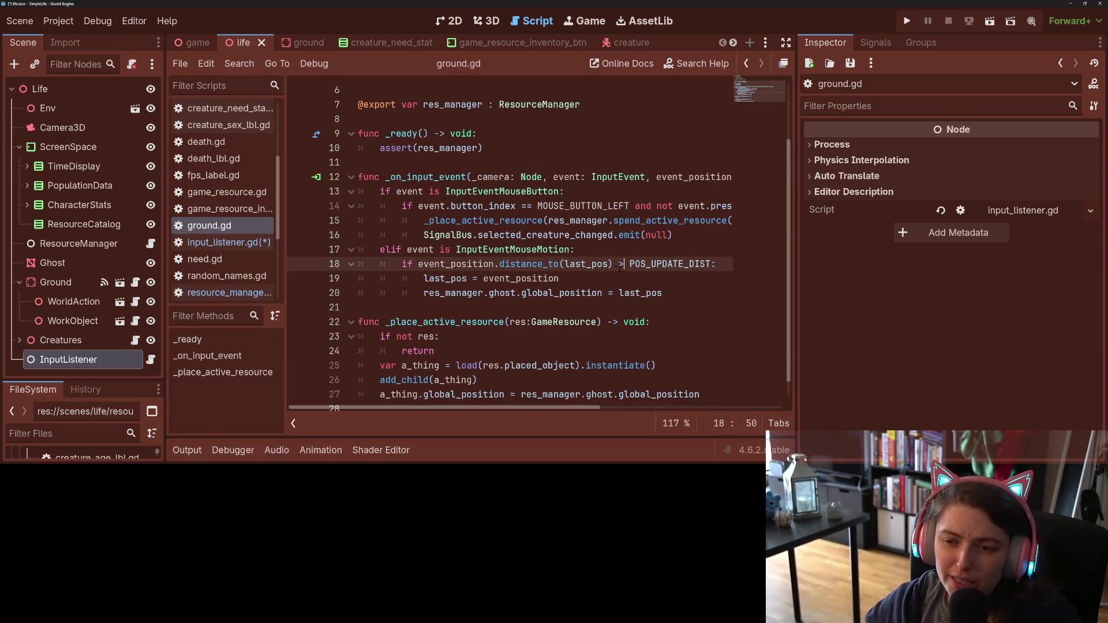
{"action": "double_click", "coordinate": [590, 235]}
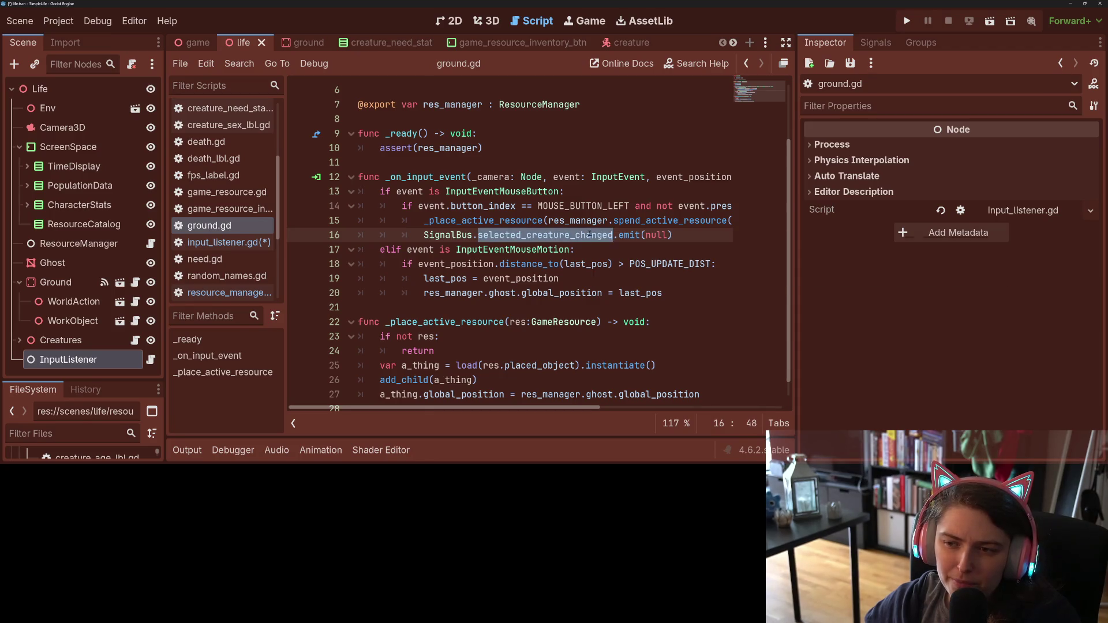
{"action": "left_click", "coordinate": [590, 235]}
{"action": "scroll", "coordinate": [513, 394], "scroll_direction": "down", "scroll_amount": 1}
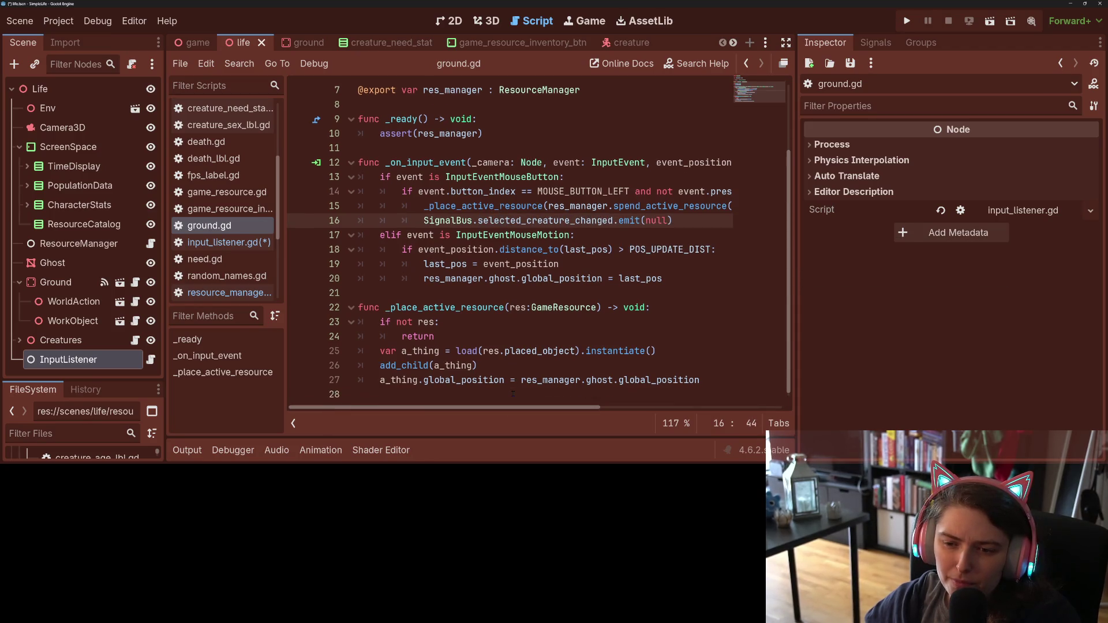
{"action": "mouse_move", "coordinate": [507, 408]}
{"action": "left_mouse_down"}
{"action": "mouse_move", "coordinate": [538, 410]}
{"action": "mouse_move", "coordinate": [496, 412]}
{"action": "left_mouse_up"}
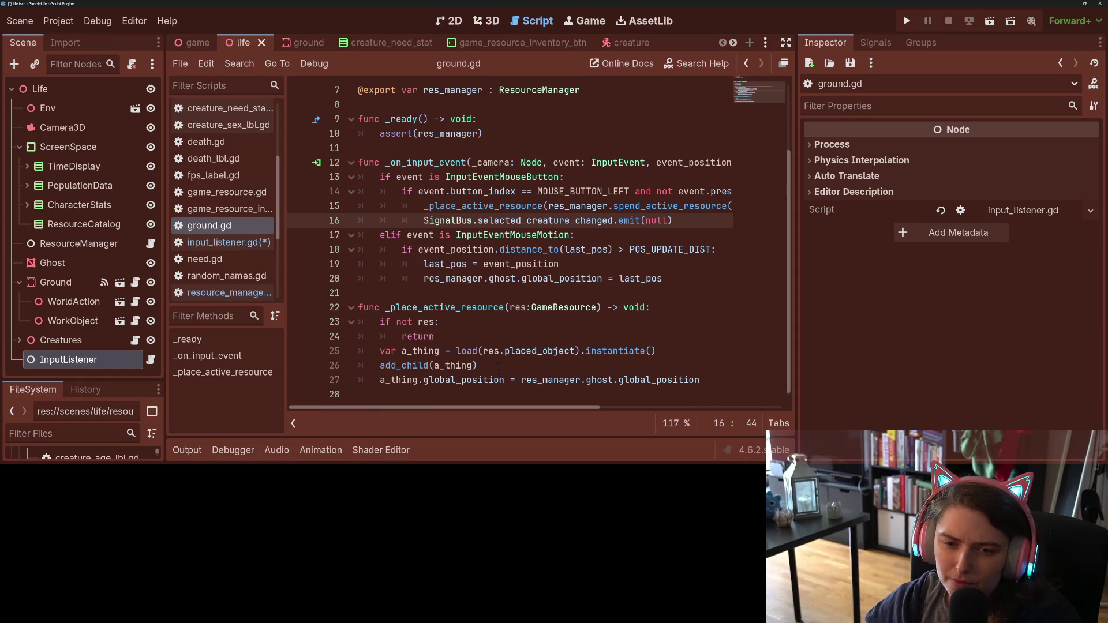
{"action": "double_click", "coordinate": [466, 308]}
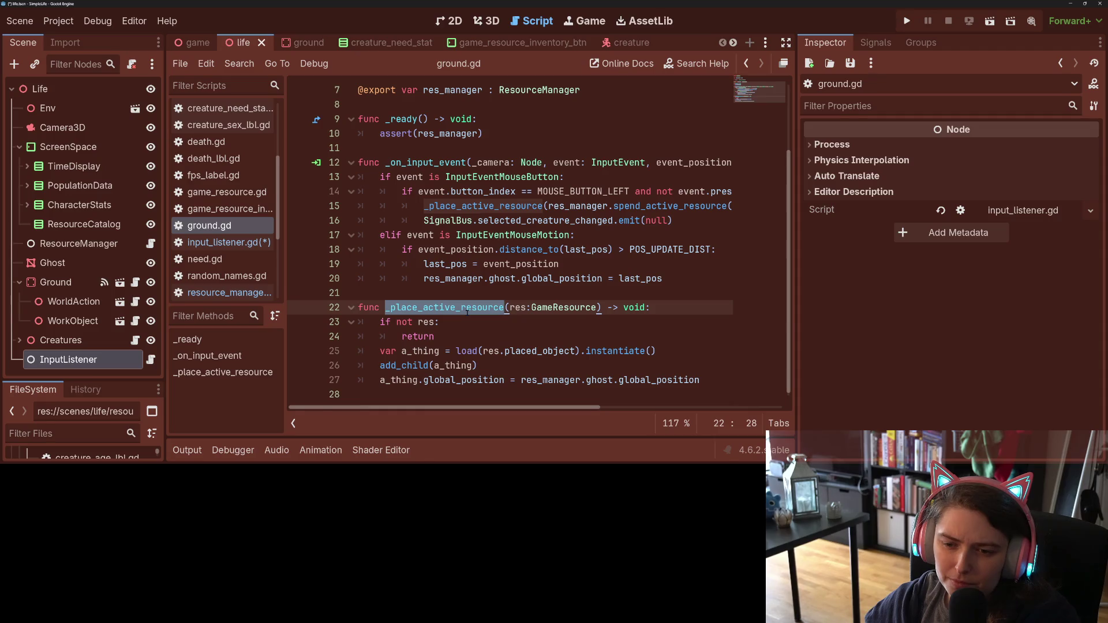
{"action": "left_click", "coordinate": [467, 308]}
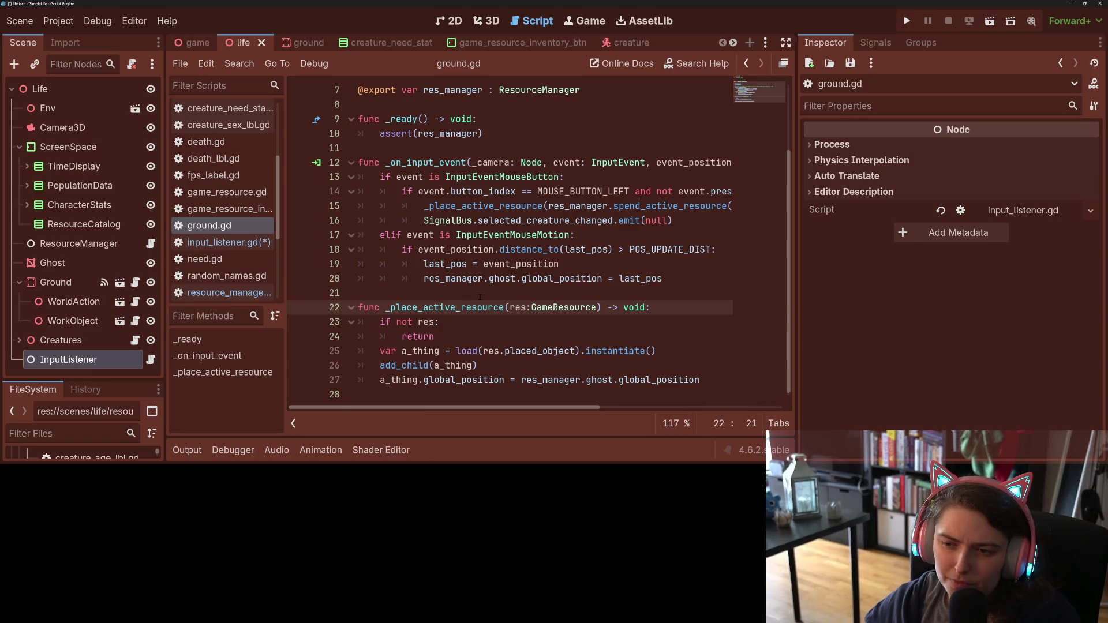
{"action": "scroll", "coordinate": [480, 297], "scroll_direction": "up", "scroll_amount": 1}
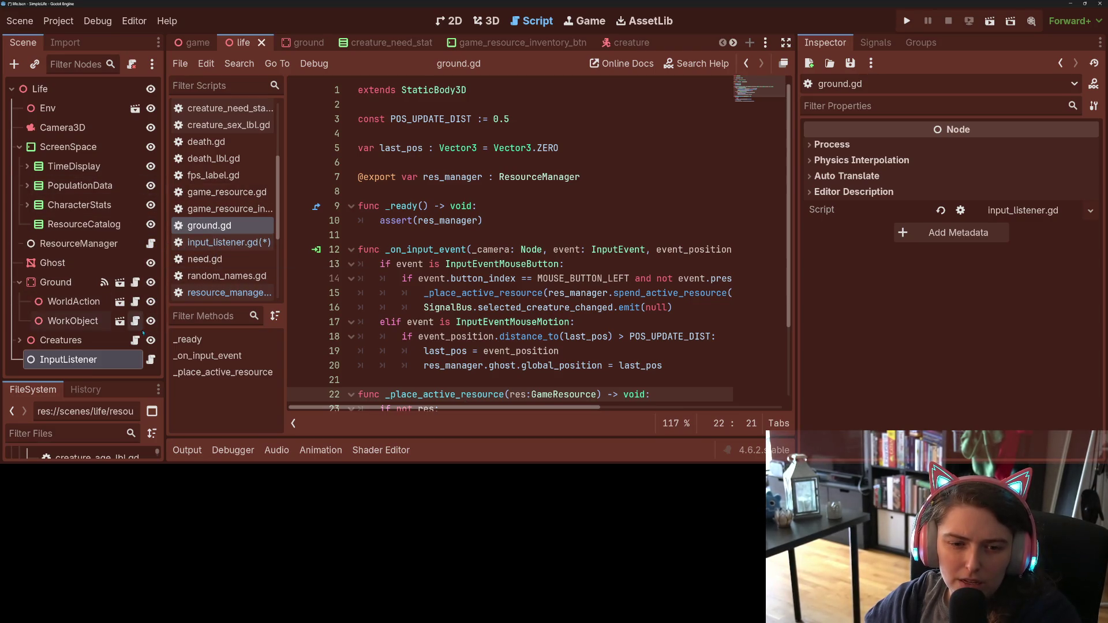
{"action": "left_click", "coordinate": [150, 359]}
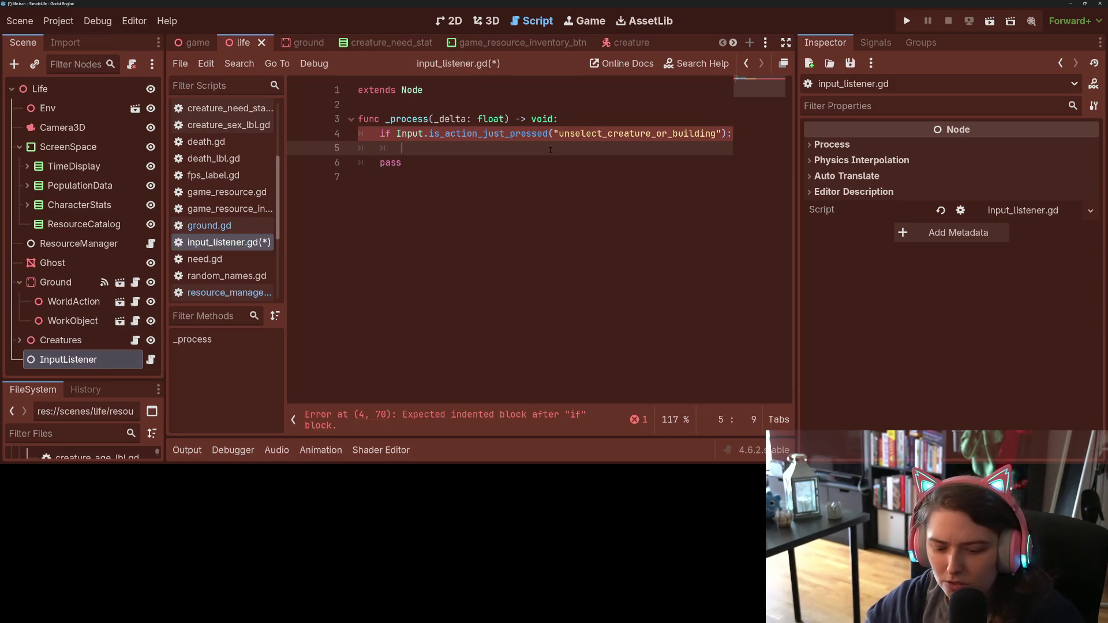
{"action": "type", "text": "G"}
Step: Complete line 5 as SignalBus.selected_creature_changed.emit(null) and save input_listener.gd
{"action": "key", "text": "BackSpace"}
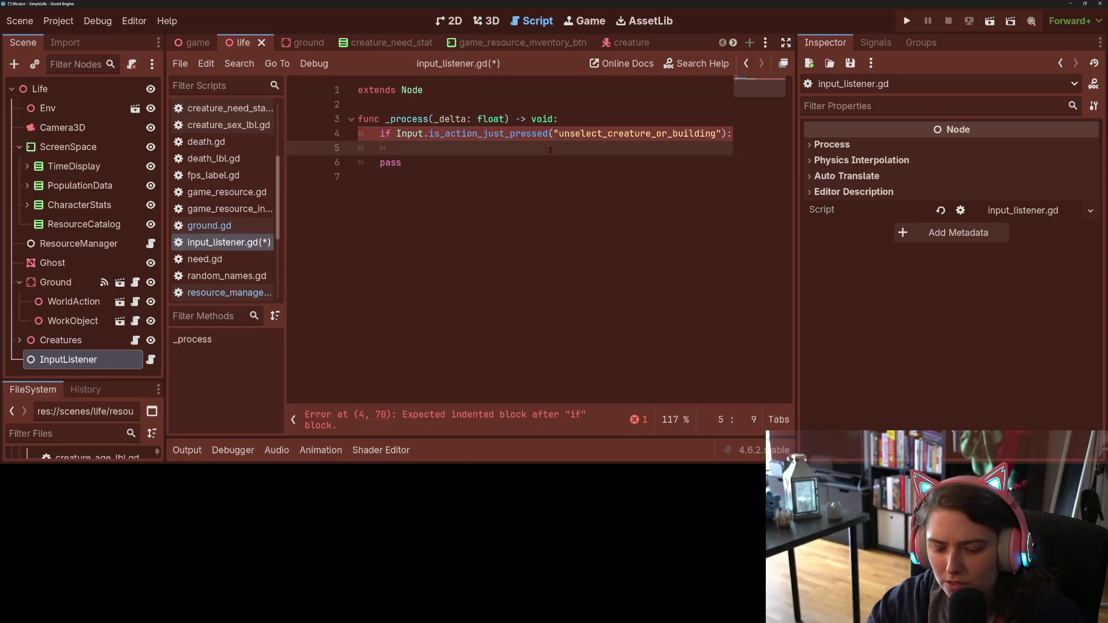
{"action": "type", "text": "SignalBus."}
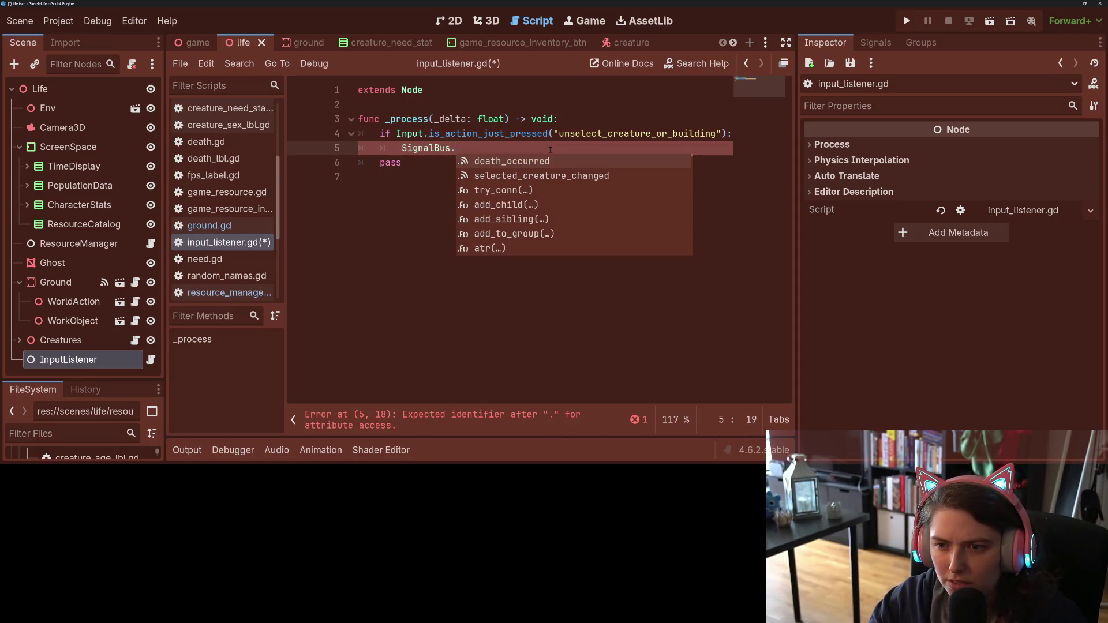
{"action": "key", "text": "Down"}
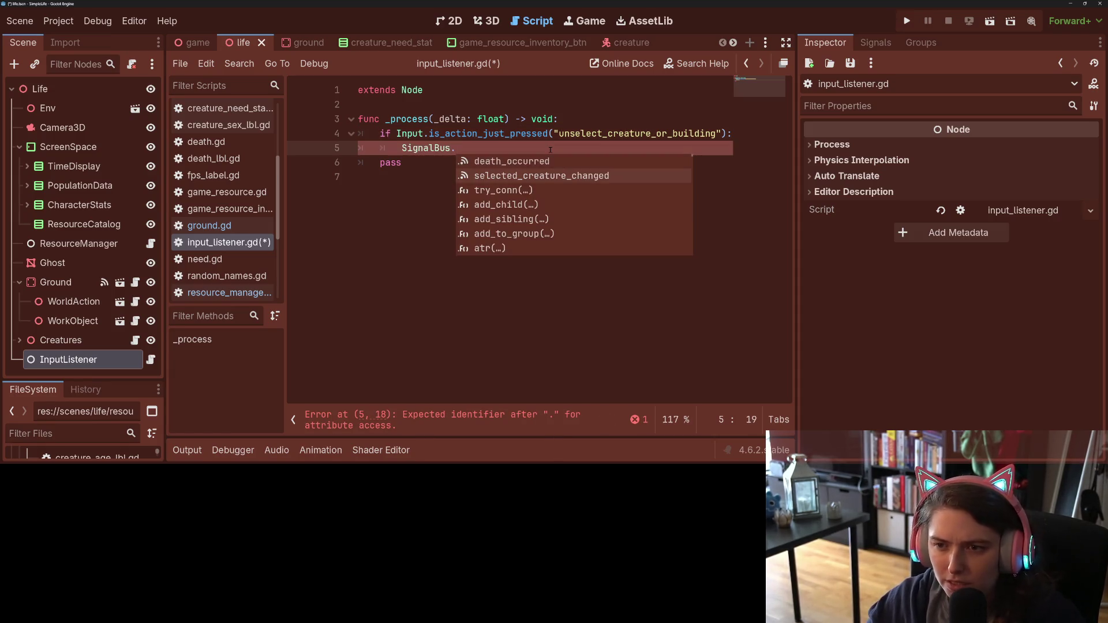
{"action": "key", "text": "Return"}
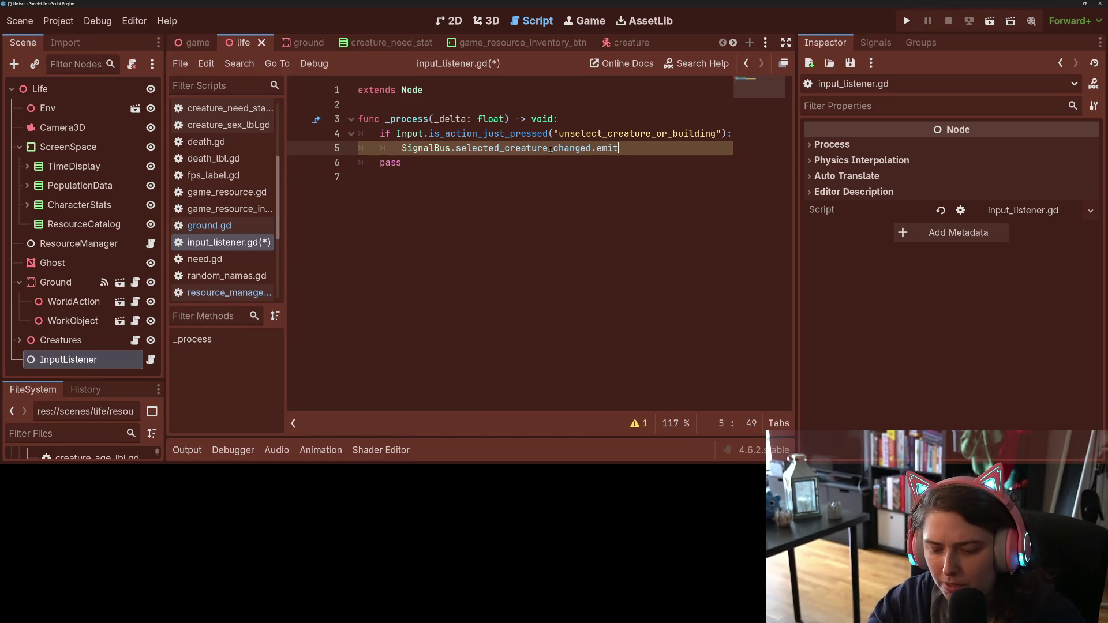
{"action": "type", "text": "("}
{"action": "key", "text": "BackSpace"}
{"action": "key", "text": "BackSpace"}
{"action": "type", "text": "na"}
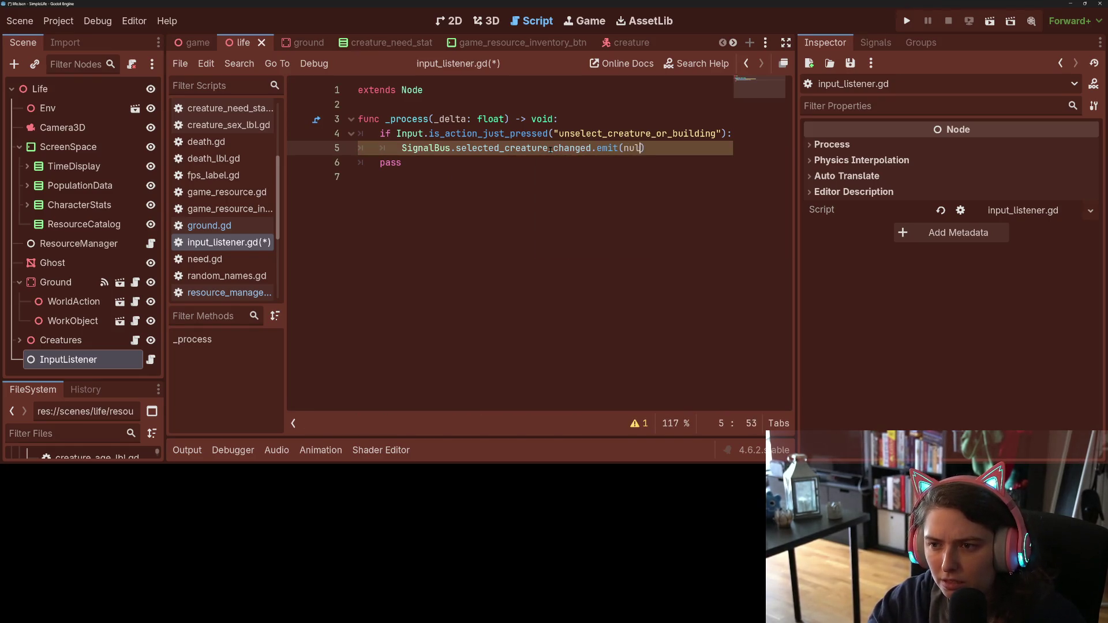
{"action": "type", "text": "l"}
{"action": "key", "text": "ctrl+s"}
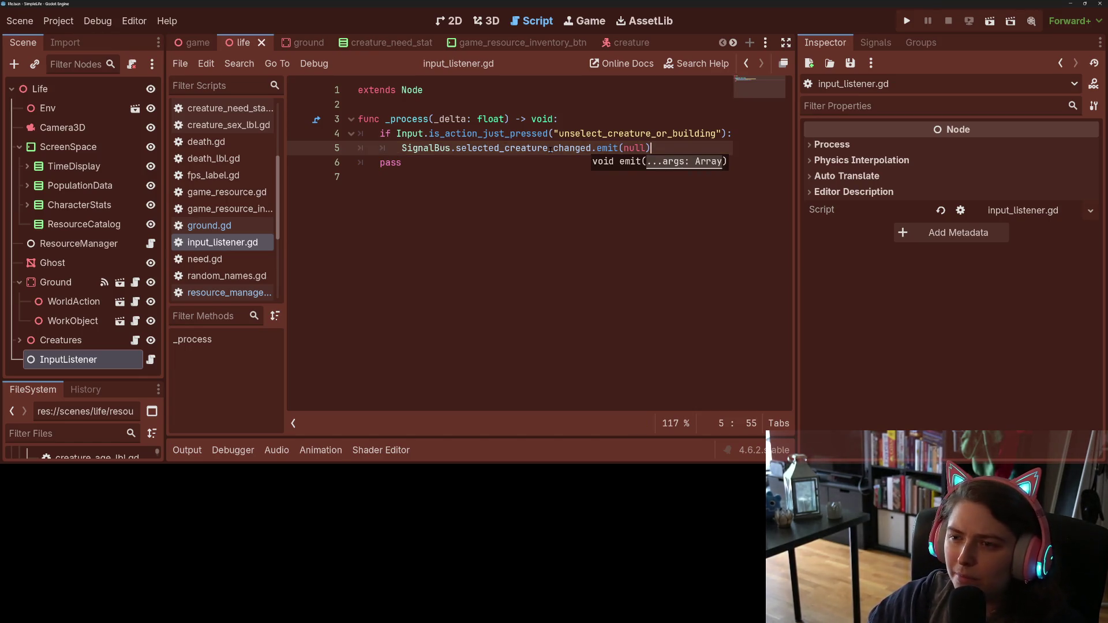
Step: Add a ResourceManager._set_active_resource(null) call on line 6 and save the script
{"action": "key", "text": "Return"}
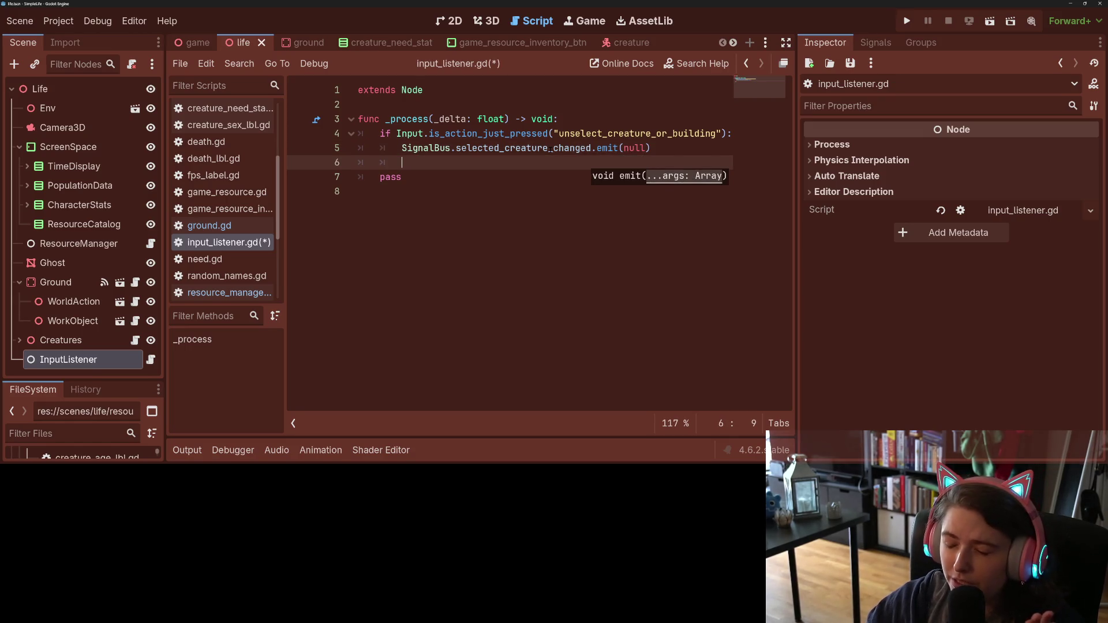
{"action": "left_click", "coordinate": [98, 248]}
{"action": "left_click", "coordinate": [151, 243]}
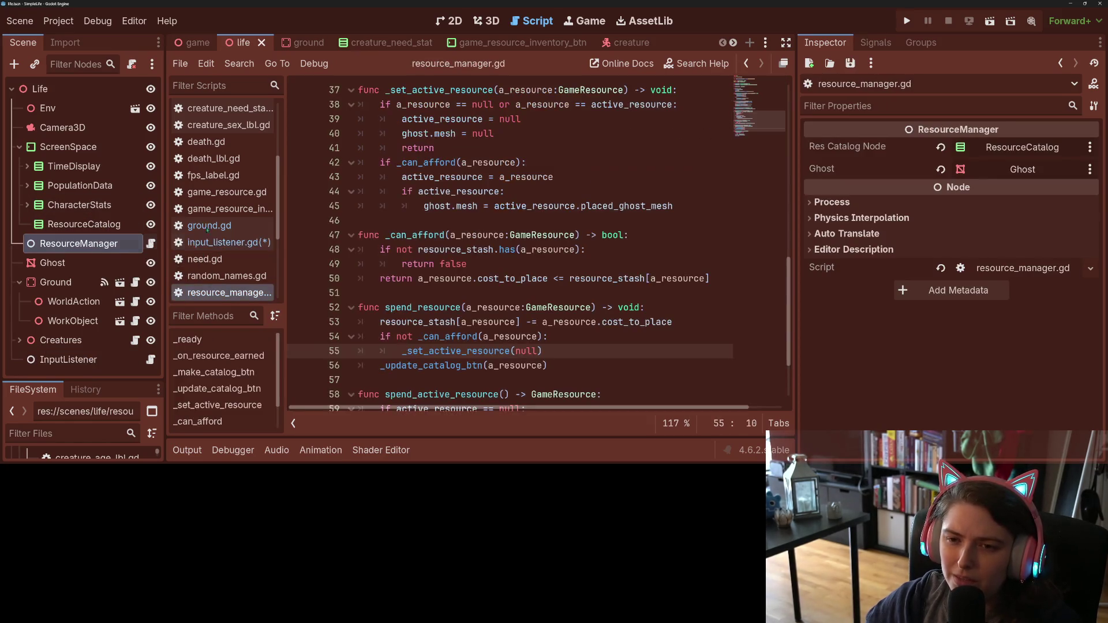
{"action": "scroll", "coordinate": [522, 256], "scroll_direction": "up", "scroll_amount": 12}
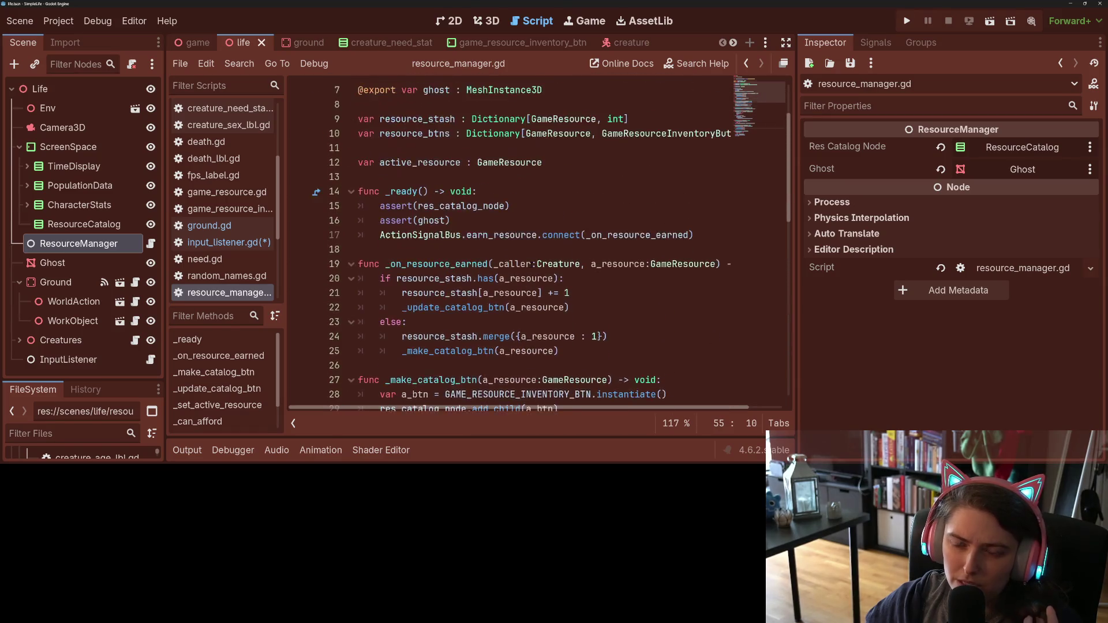
{"action": "left_click", "coordinate": [247, 246]}
{"action": "left_click_drag", "start_coordinate": [111, 245], "coordinate": [552, 164]}
{"action": "type", "text": "$\"../ResourceManager\"."}
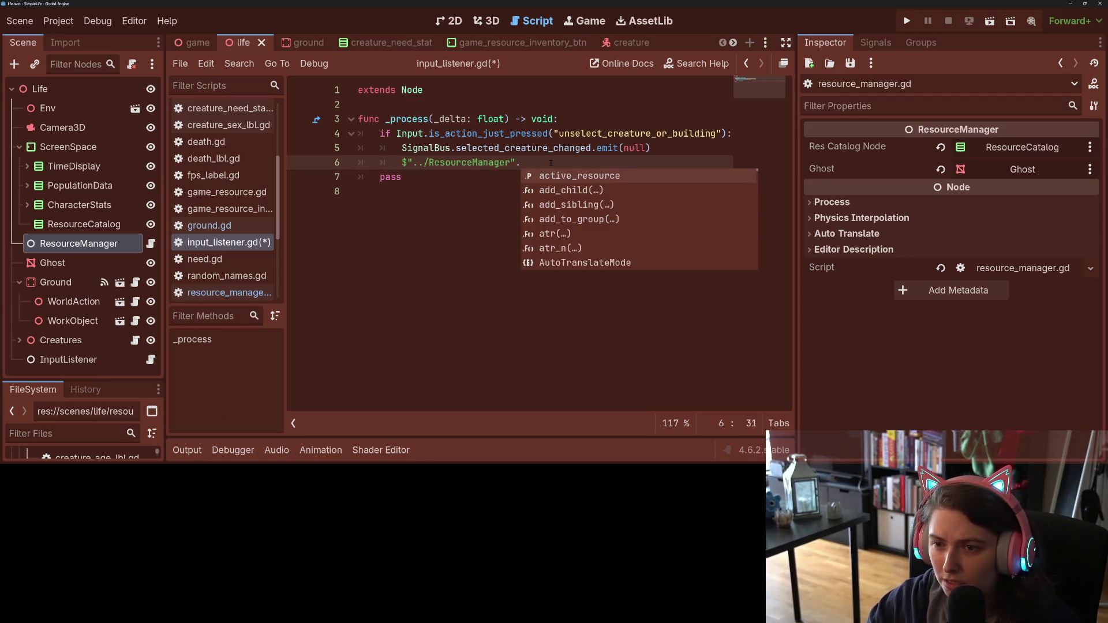
{"action": "type", "text": "_s"}
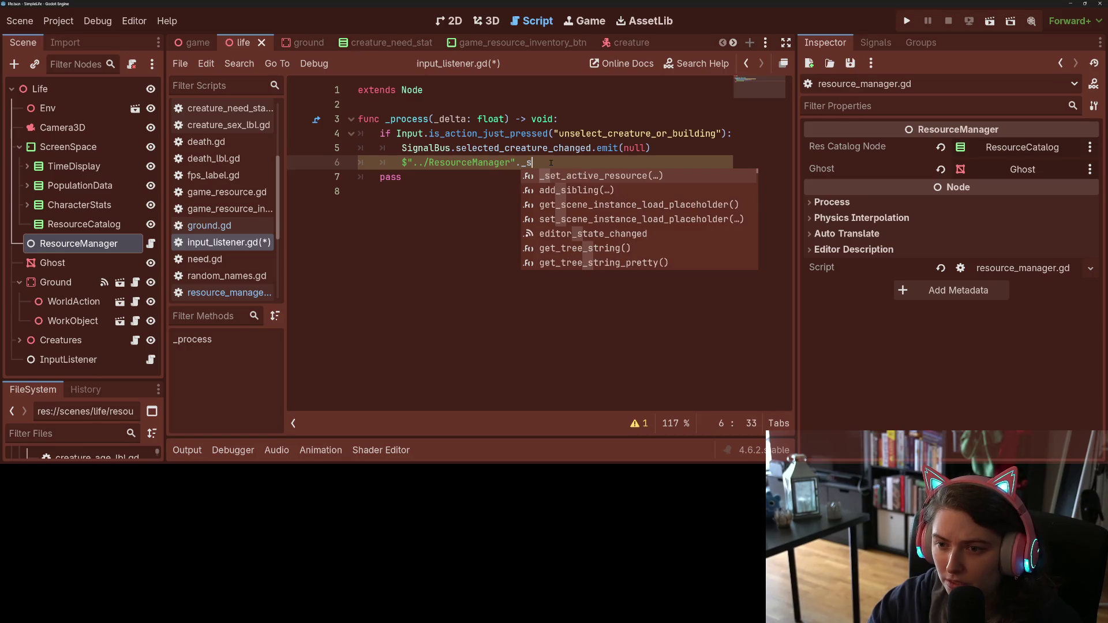
{"action": "key", "text": "Return"}
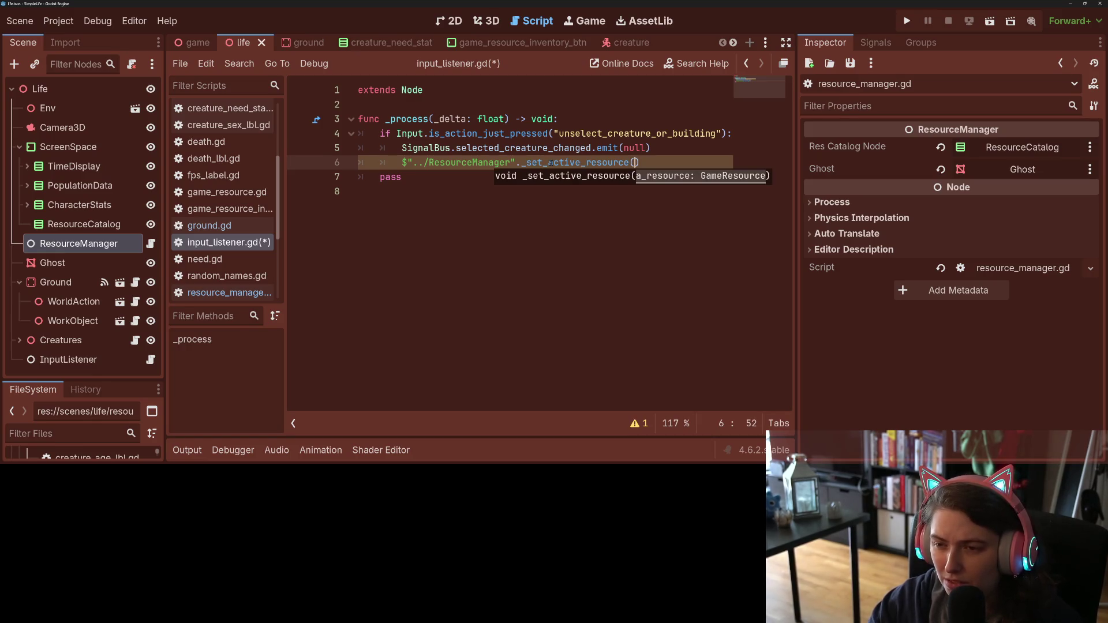
{"action": "type", "text": "null"}
{"action": "key", "text": "ctrl+s"}
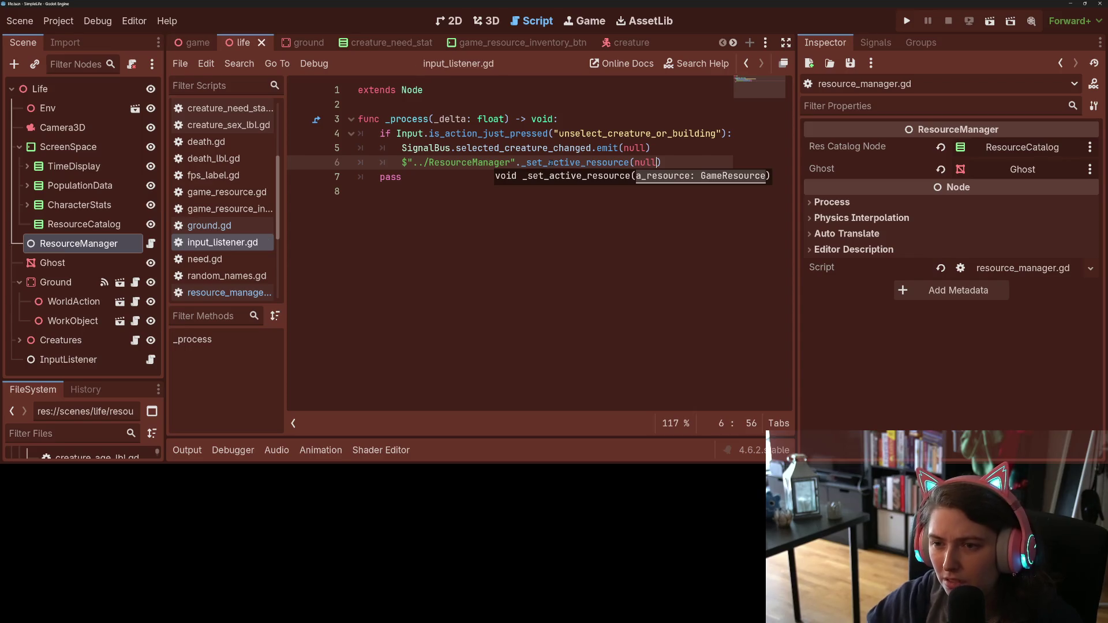
Step: Review the new ResourceManager call on line 6 of input_listener.gd
{"action": "left_click", "coordinate": [517, 162]}
{"action": "mouse_move", "coordinate": [524, 165]}
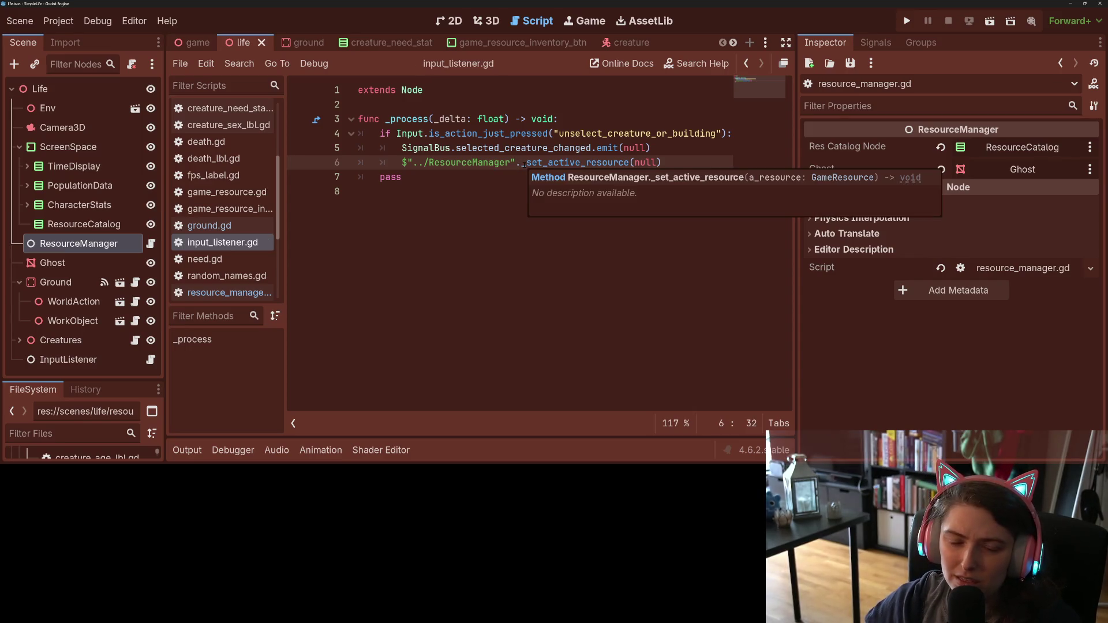
{"action": "left_click", "coordinate": [670, 162]}
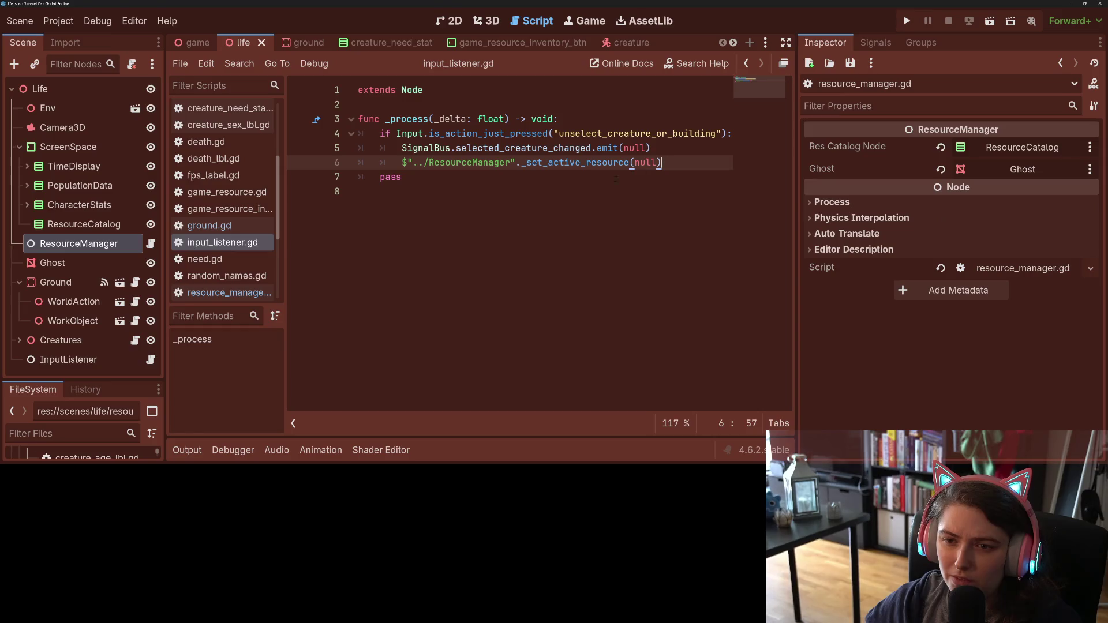
{"action": "left_click", "coordinate": [547, 185]}
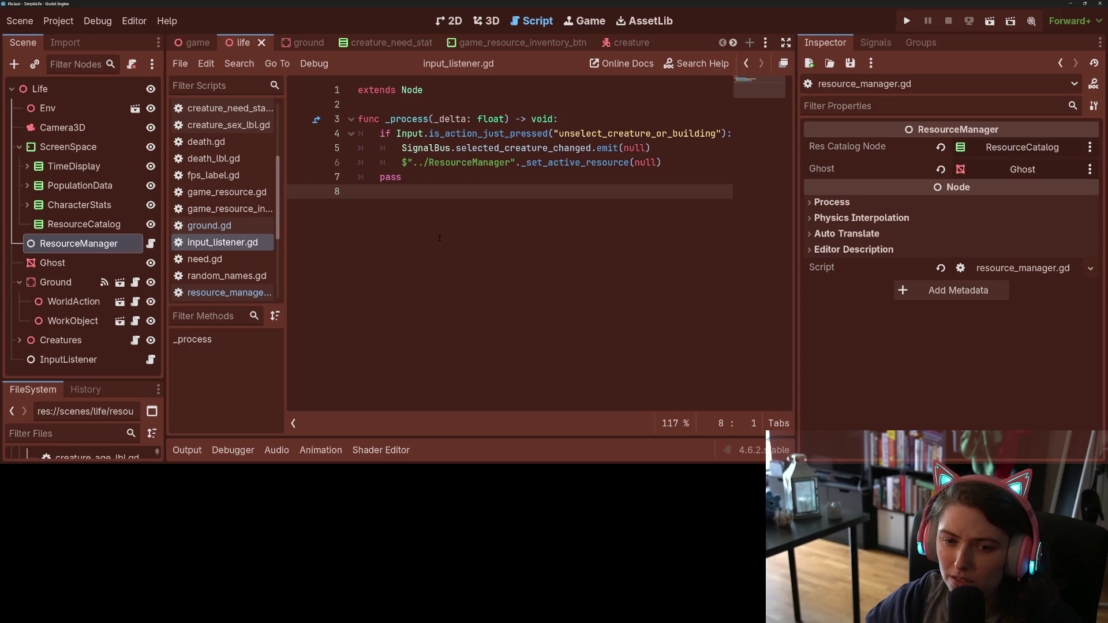
{"action": "scroll", "coordinate": [261, 246], "scroll_direction": "down", "scroll_amount": 2}
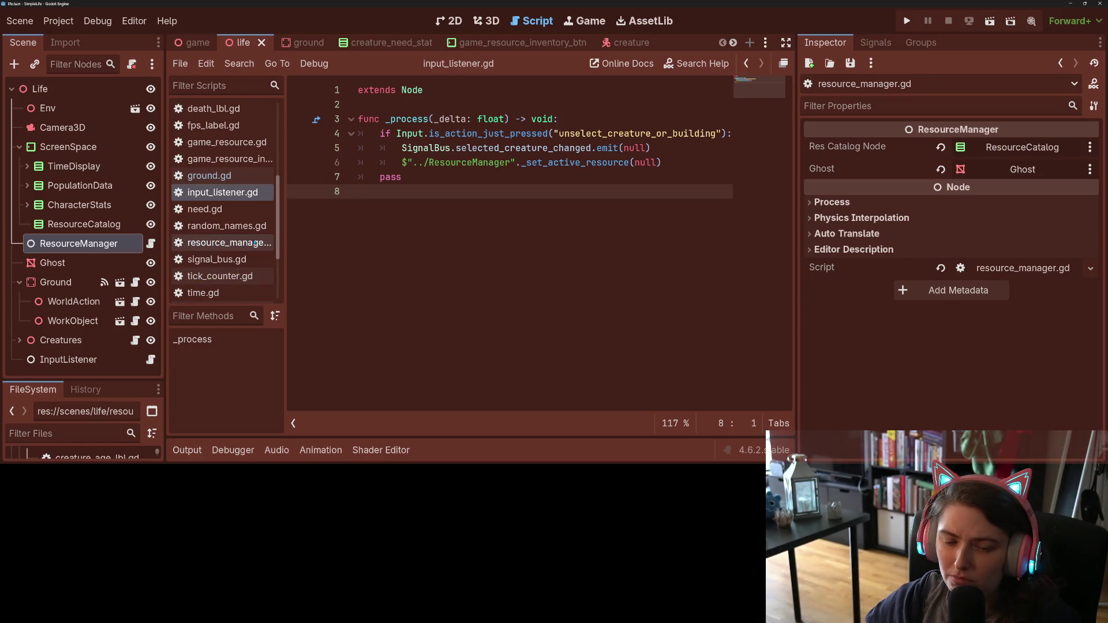
{"action": "scroll", "coordinate": [255, 243], "scroll_direction": "up", "scroll_amount": 6}
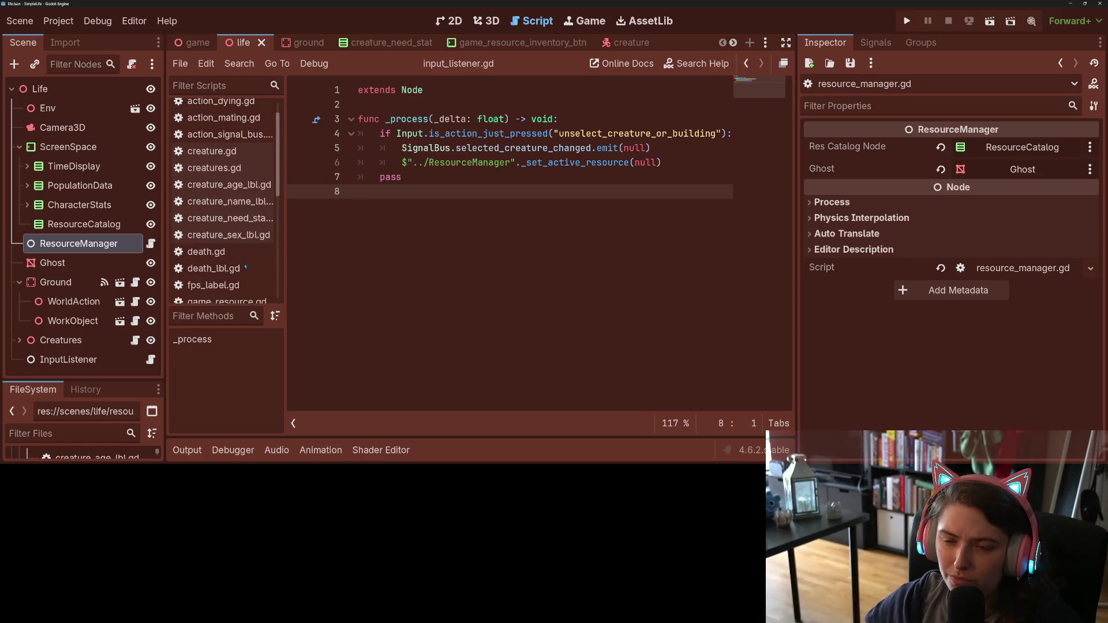
{"action": "scroll", "coordinate": [246, 268], "scroll_direction": "down", "scroll_amount": 5}
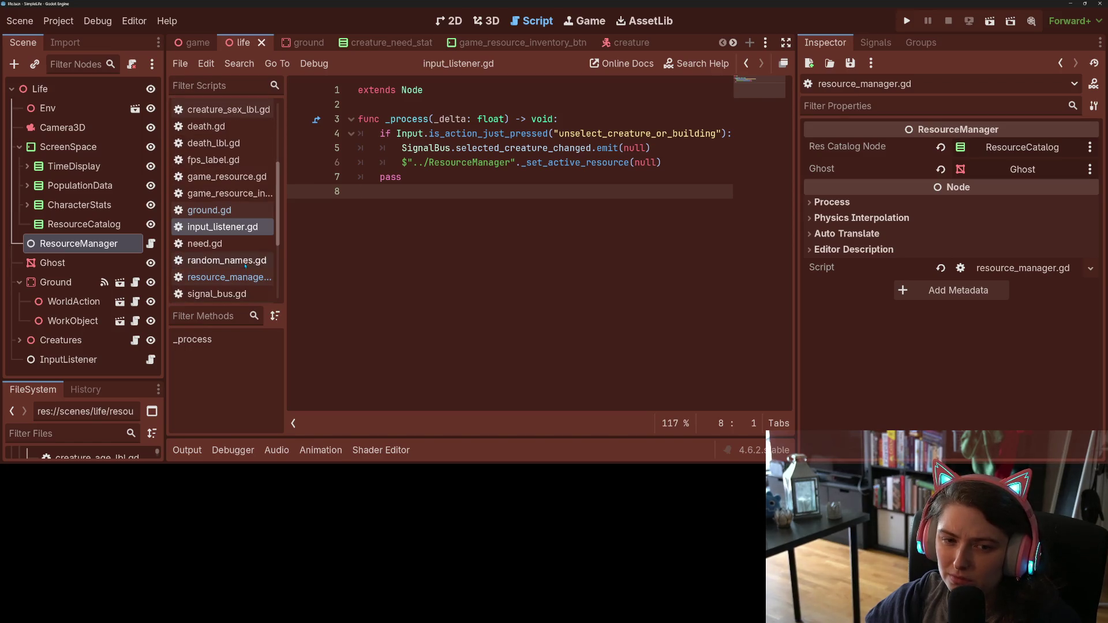
Step: In resource_manager.gd, make a blank line above _set_active_resource for a new function
{"action": "left_click", "coordinate": [151, 244]}
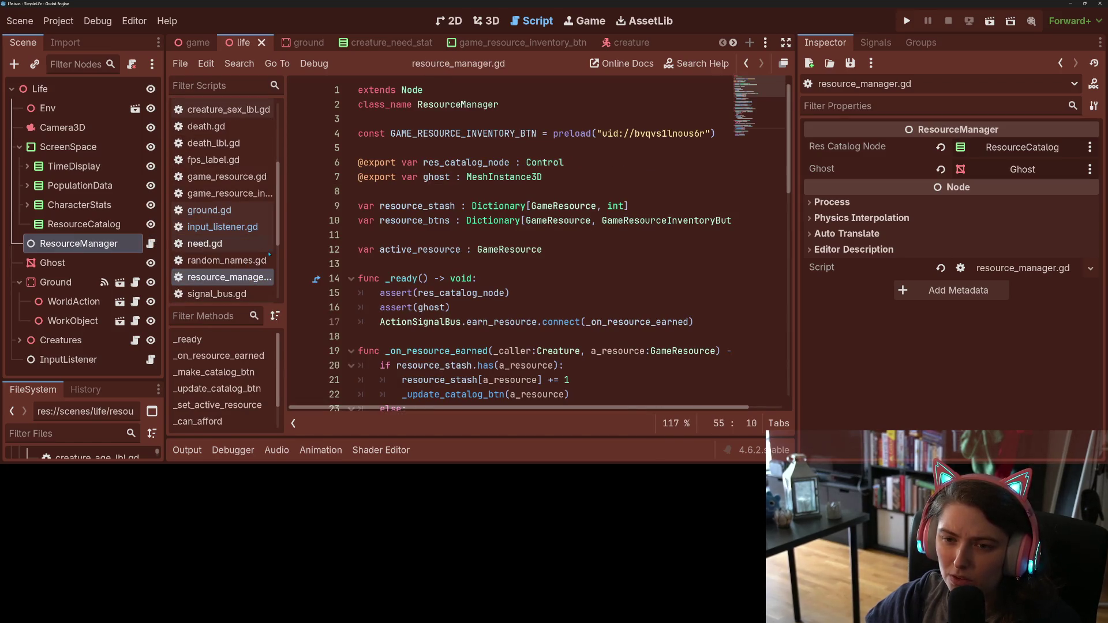
{"action": "scroll", "coordinate": [599, 326], "scroll_direction": "down", "scroll_amount": 3}
{"action": "scroll", "coordinate": [579, 318], "scroll_direction": "down", "scroll_amount": 12}
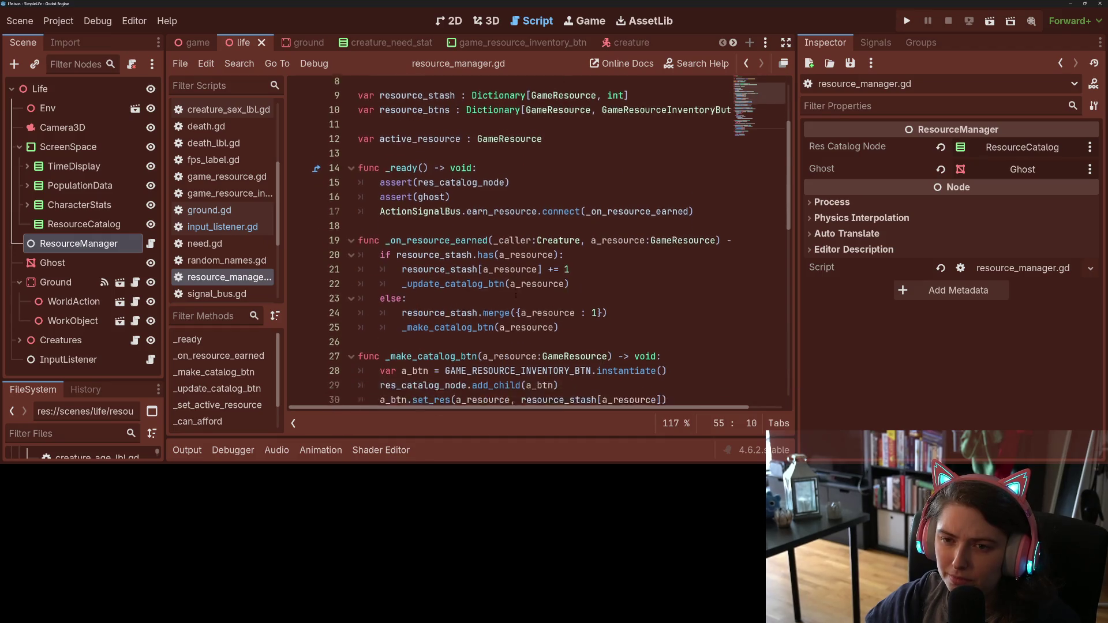
{"action": "left_click", "coordinate": [449, 291]}
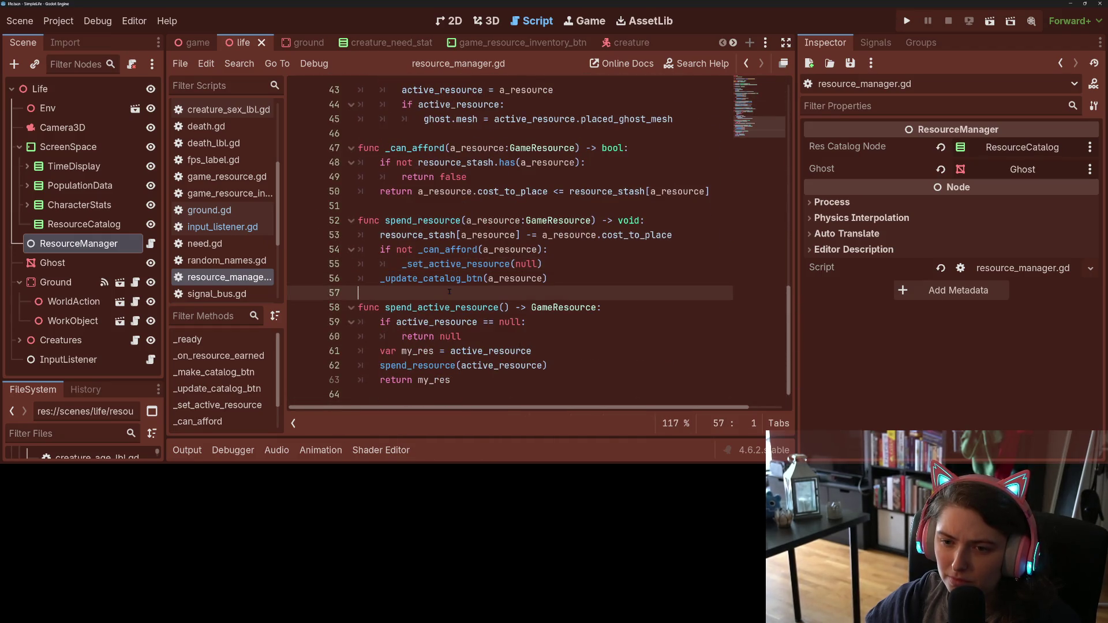
{"action": "left_click", "coordinate": [443, 209]}
{"action": "scroll", "coordinate": [511, 336], "scroll_direction": "up", "scroll_amount": 4}
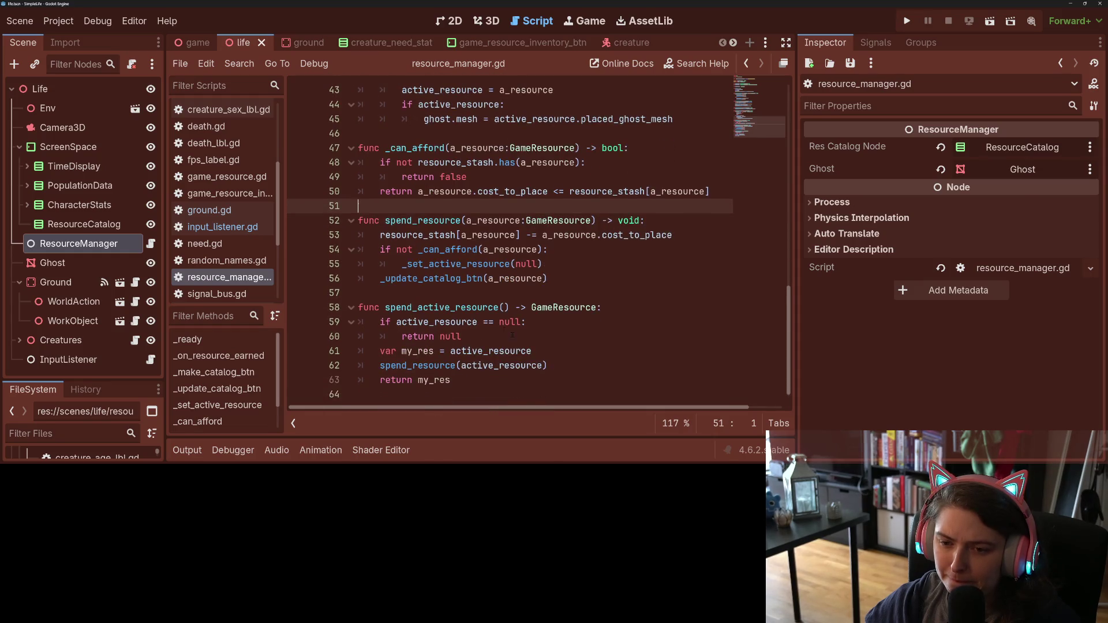
{"action": "scroll", "coordinate": [510, 336], "scroll_direction": "up", "scroll_amount": 2}
{"action": "left_click", "coordinate": [359, 250]}
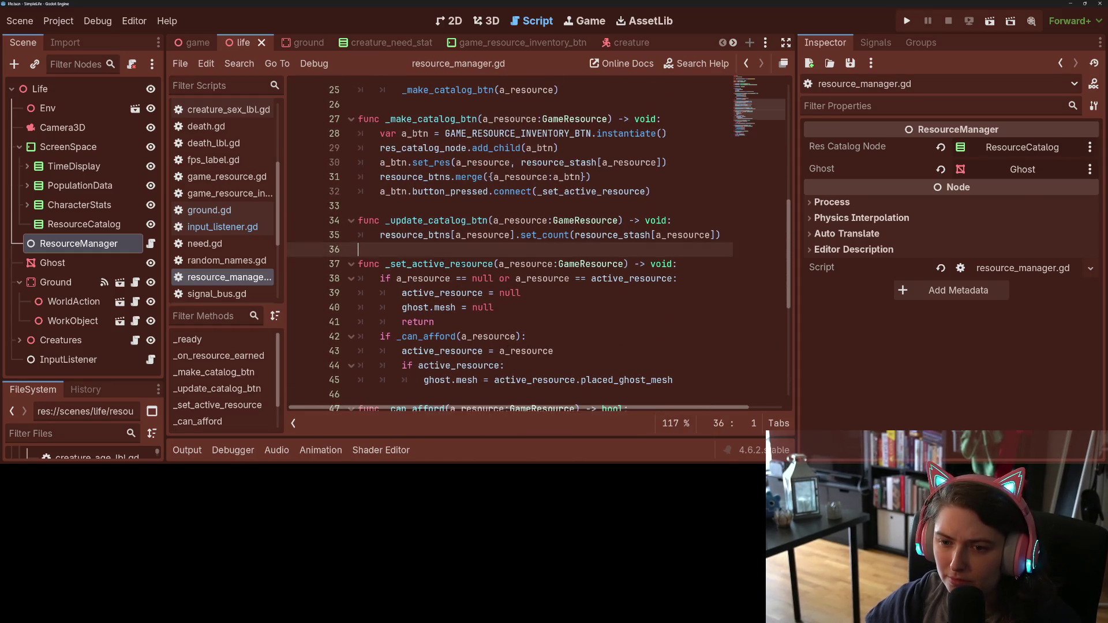
{"action": "key", "text": "Return"}
{"action": "key", "text": "Return"}
{"action": "key", "text": "Up"}
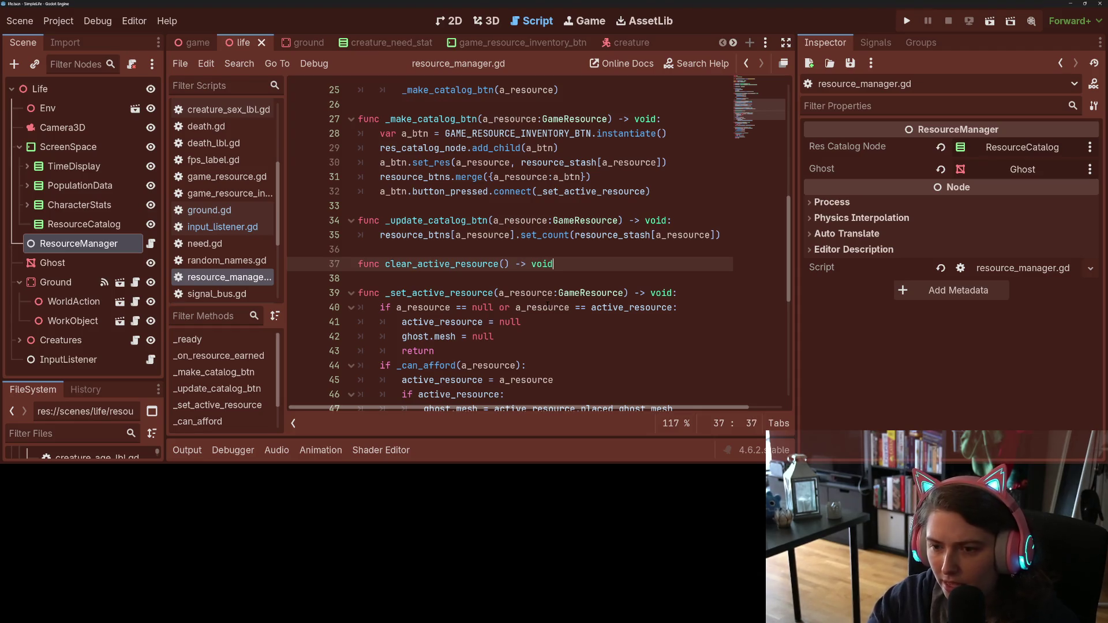
Step: Write func clear_active_resource() -> void calling _set_active_resource(null), and save
{"action": "type", "text": ":"}
{"action": "key", "text": "Return"}
{"action": "type", "text": "set"}
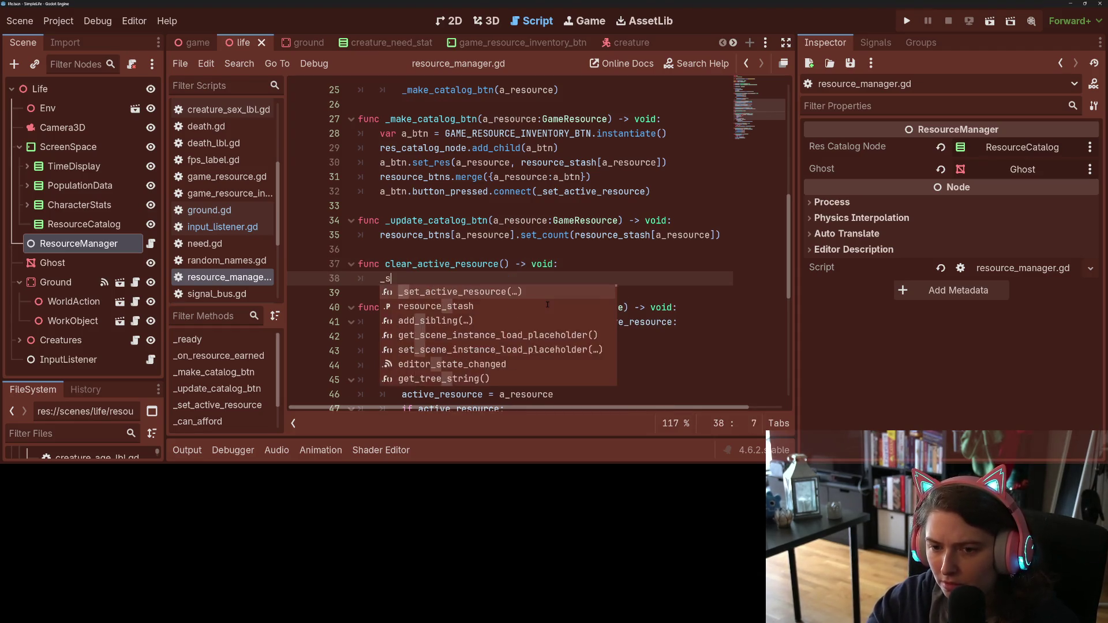
{"action": "key", "text": "Return"}
{"action": "type", "text": "l"}
{"action": "key", "text": "ctrl+s"}
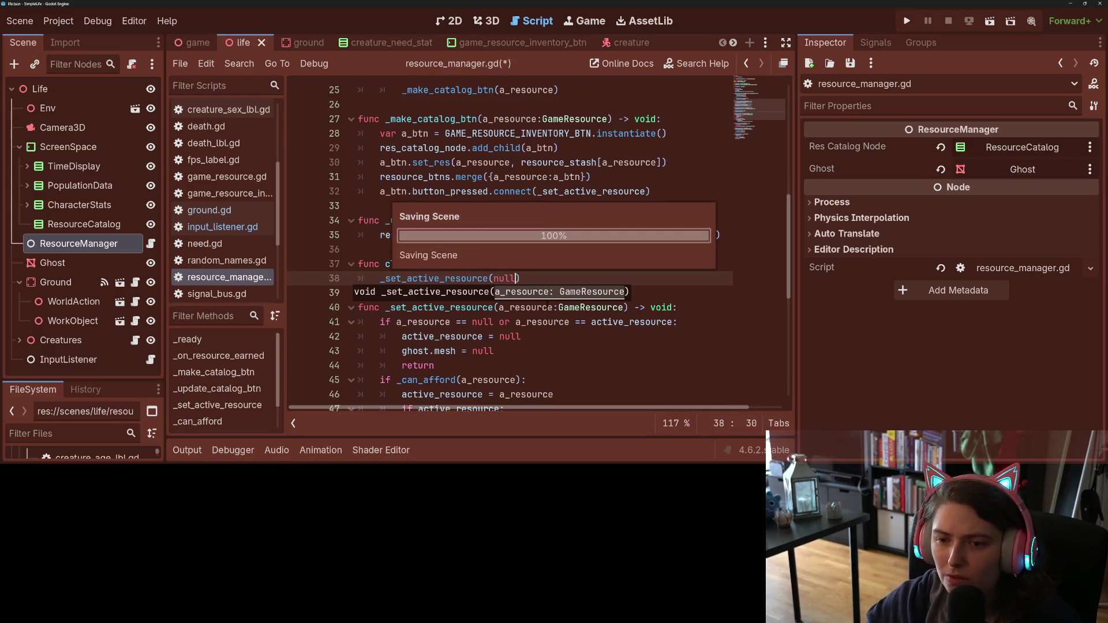
Step: Copy the clear_active_resource name and select line 6's _set_active_resource(null) call in input_listener.gd
{"action": "left_click_drag", "start_coordinate": [385, 264], "coordinate": [510, 264]}
{"action": "key", "text": "ctrl+c"}
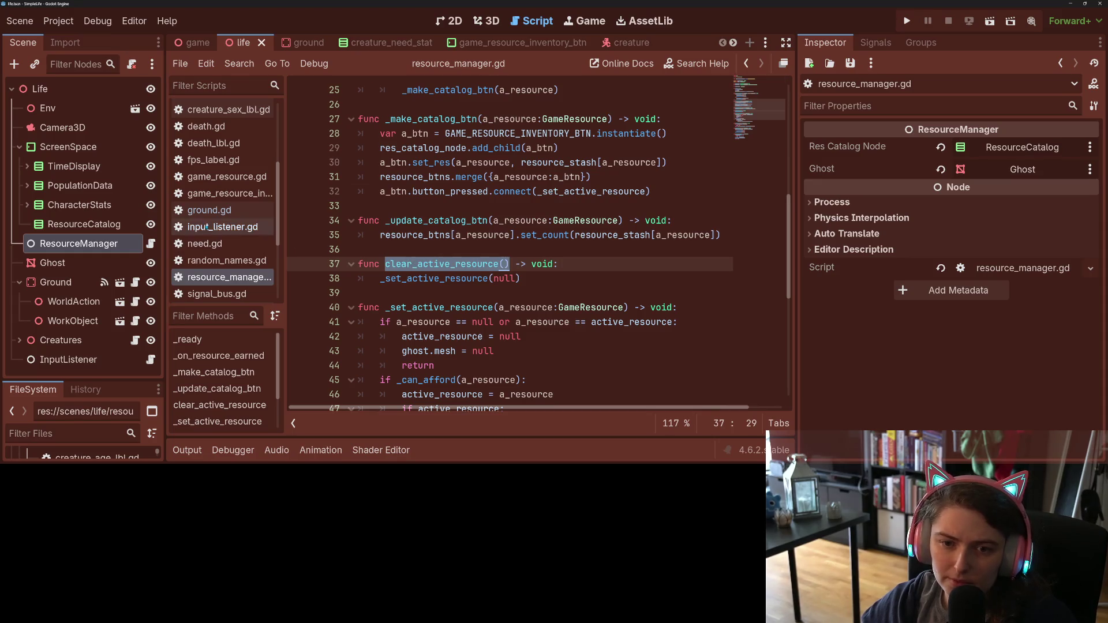
{"action": "left_click", "coordinate": [223, 226]}
{"action": "left_click_drag", "start_coordinate": [521, 163], "coordinate": [675, 162]}
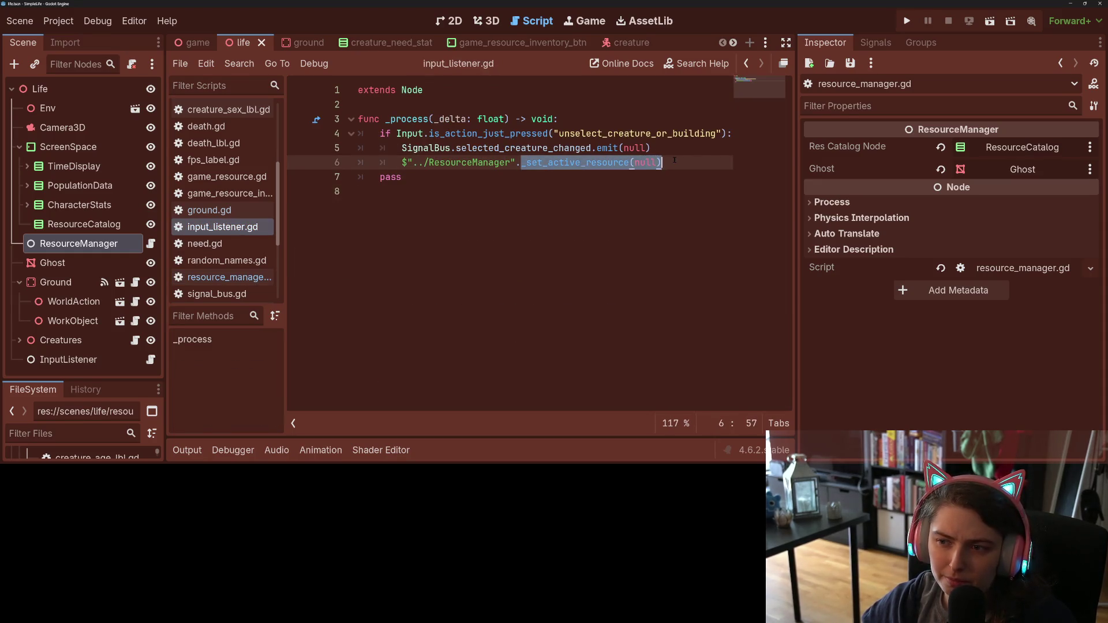
Step: Paste clear_active_resource over the selected _set_active_resource(null) call on line 6
{"action": "key", "text": "ctrl+v"}
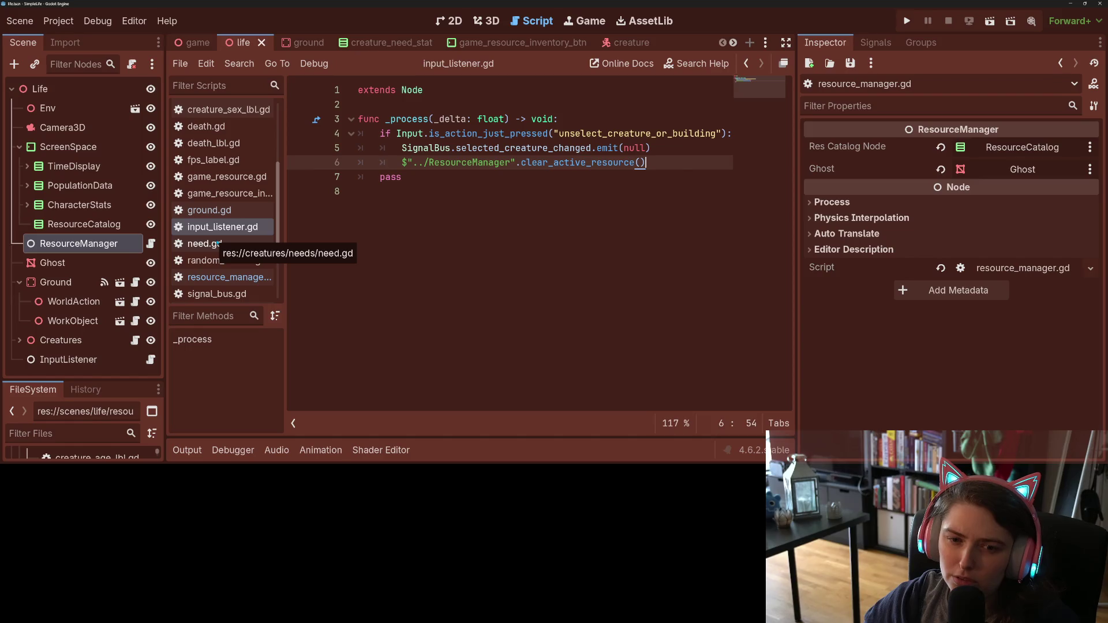
Step: Review ground.gd's _on_input_event and selected_creature_changed signal, save all, and launch the game
{"action": "left_click", "coordinate": [209, 210]}
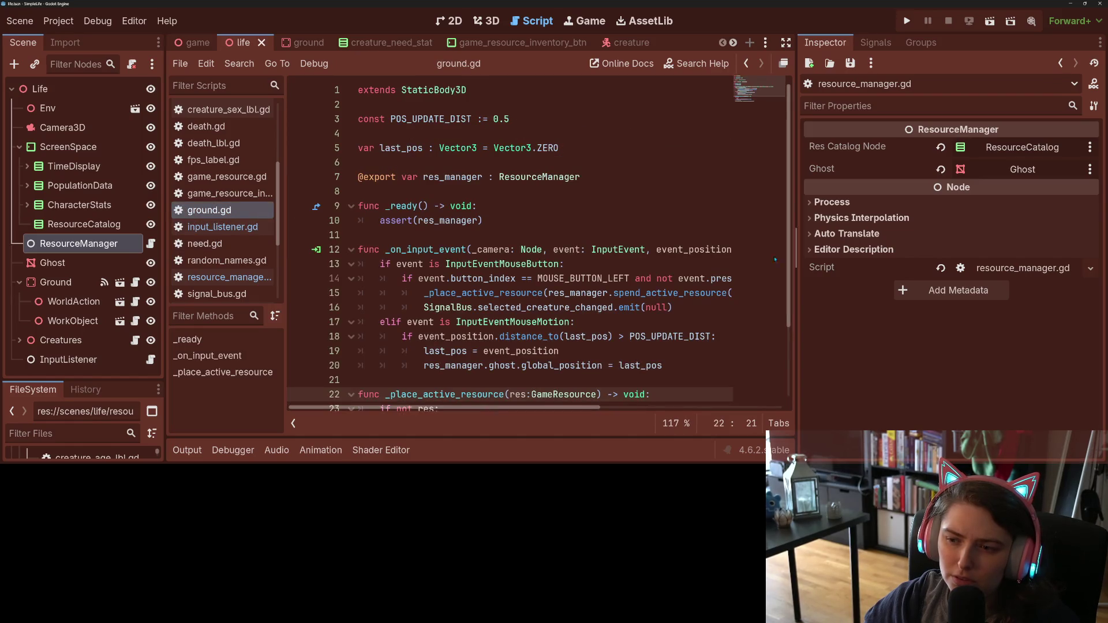
{"action": "scroll", "coordinate": [534, 392], "scroll_direction": "down", "scroll_amount": 2}
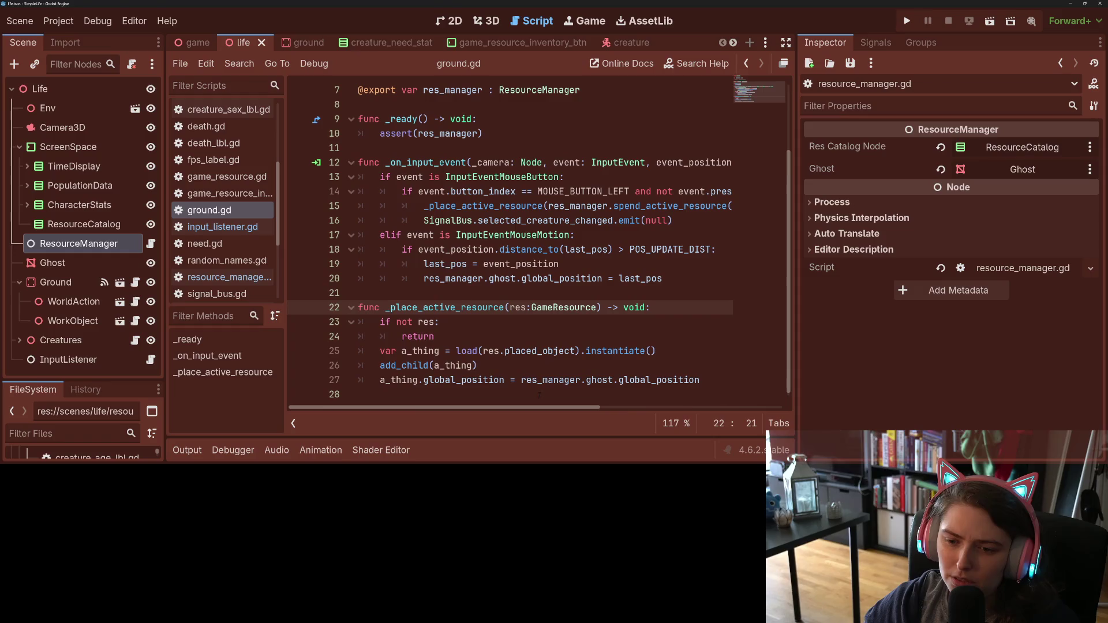
{"action": "mouse_move", "coordinate": [533, 409]}
{"action": "left_mouse_down"}
{"action": "mouse_move", "coordinate": [600, 415]}
{"action": "mouse_move", "coordinate": [509, 410]}
{"action": "left_mouse_up"}
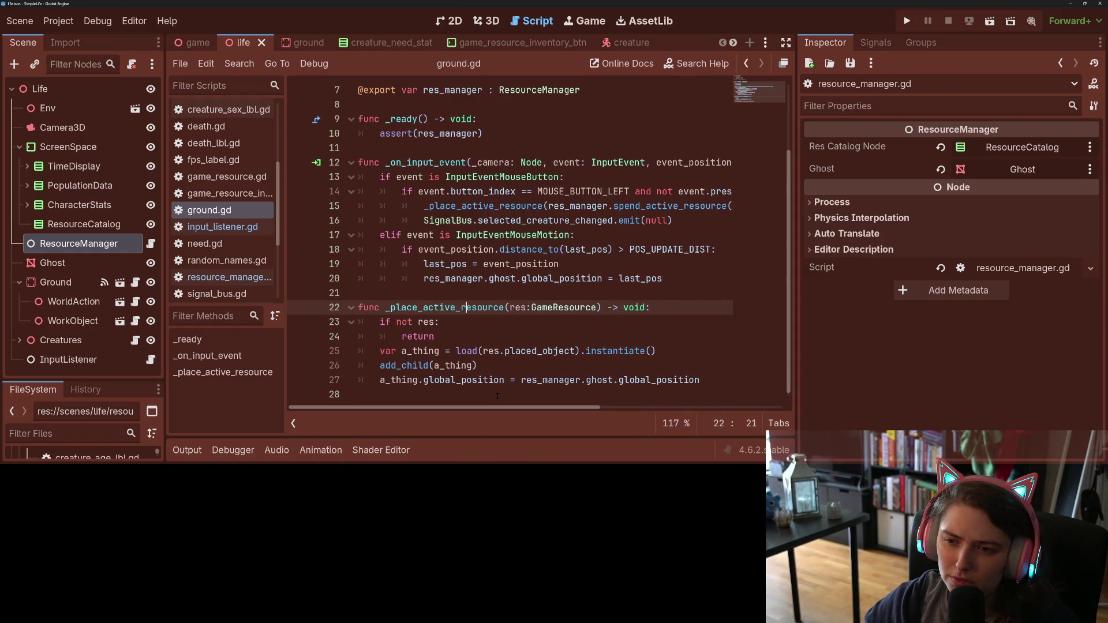
{"action": "double_click", "coordinate": [571, 221]}
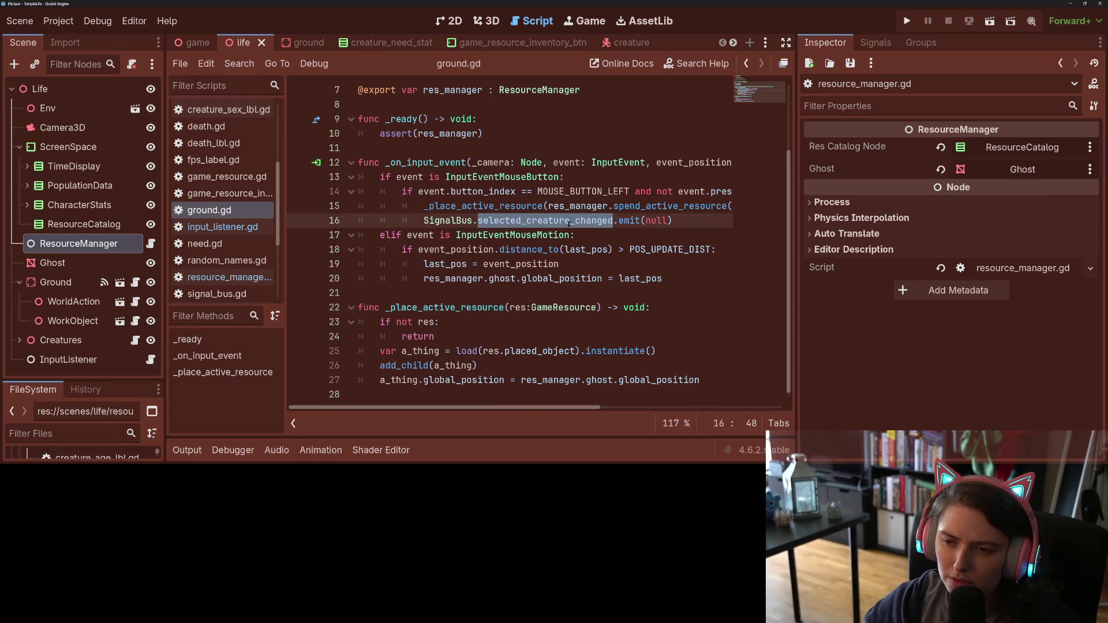
{"action": "left_click", "coordinate": [570, 220]}
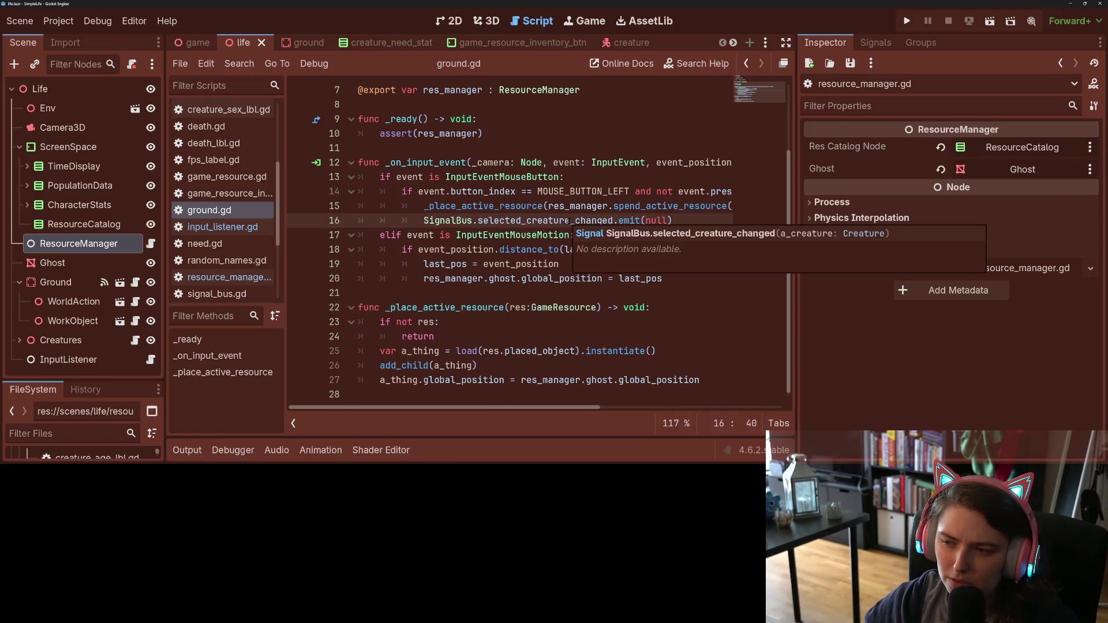
{"action": "key", "text": "ctrl"}
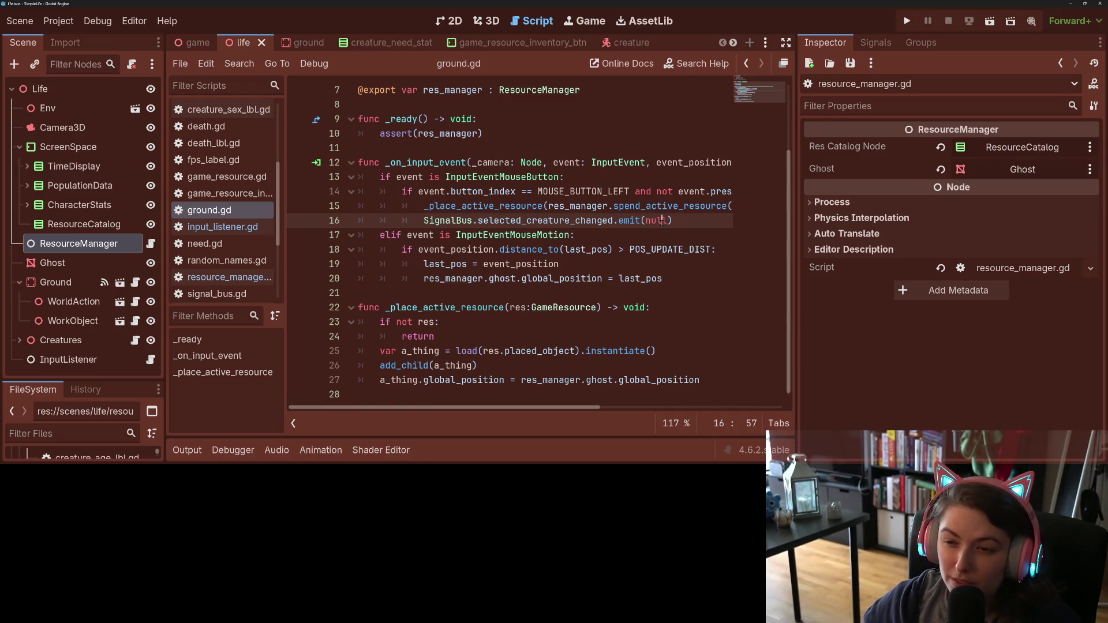
{"action": "key", "text": "ctrl+s"}
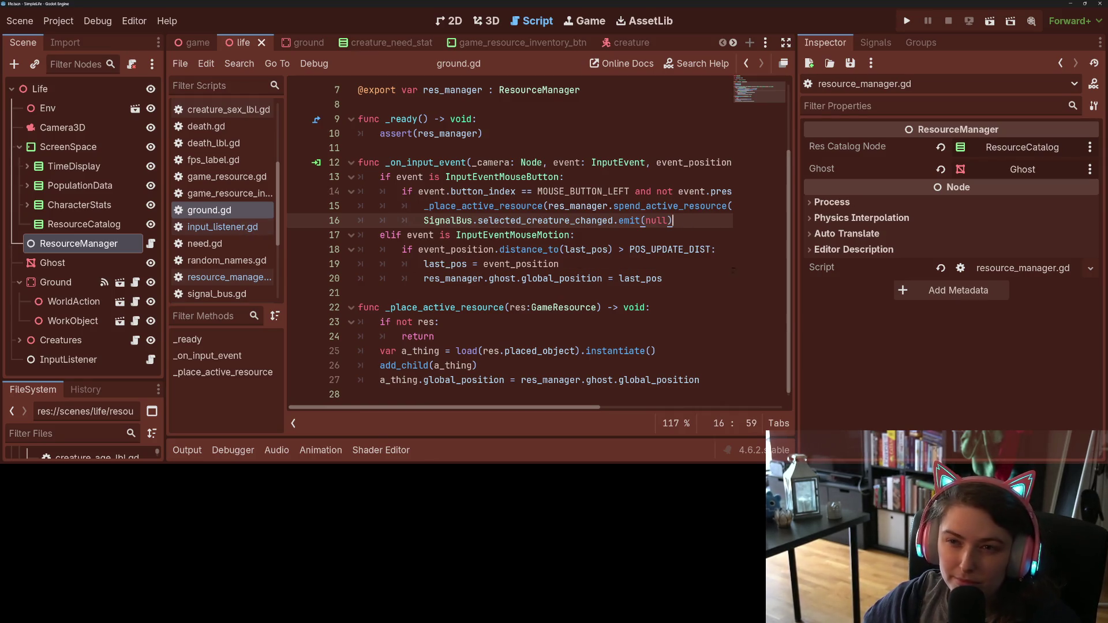
{"action": "key", "text": "F5"}
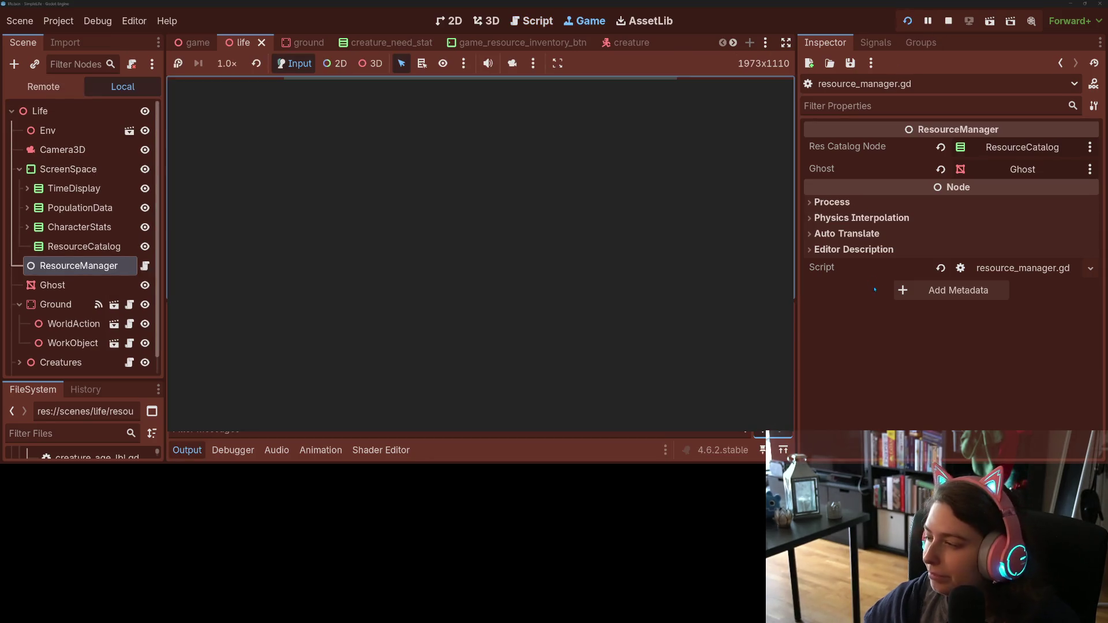
Step: Widen the game view by hiding side panels and Output, then cycle speed 4x, 2x, 1x
{"action": "left_click", "coordinate": [786, 42]}
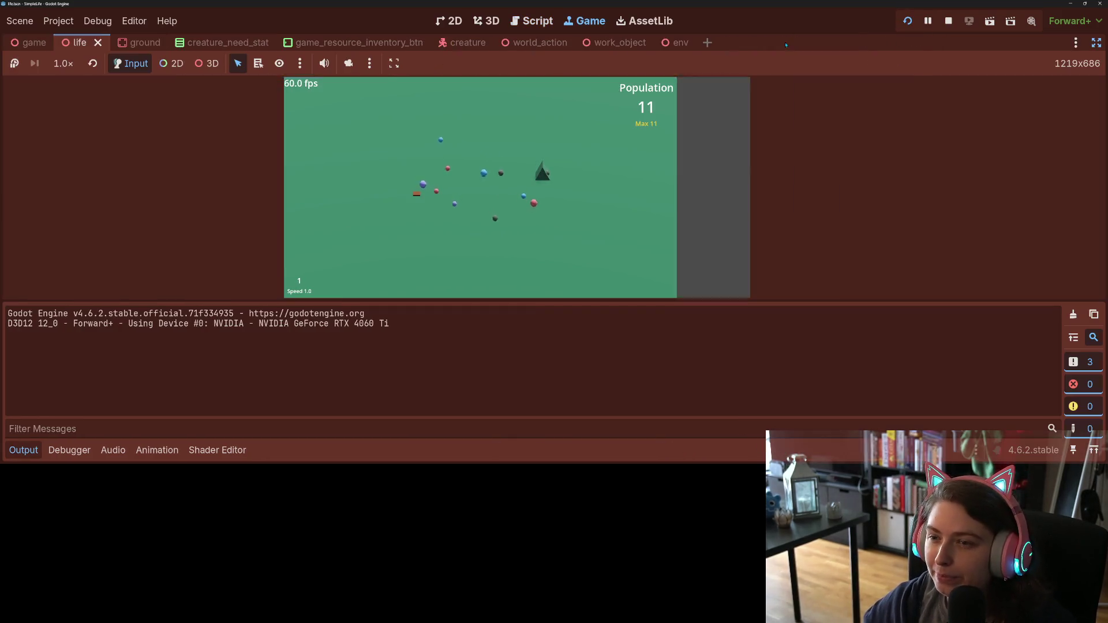
{"action": "left_click", "coordinate": [26, 450]}
{"action": "left_click", "coordinate": [566, 302]}
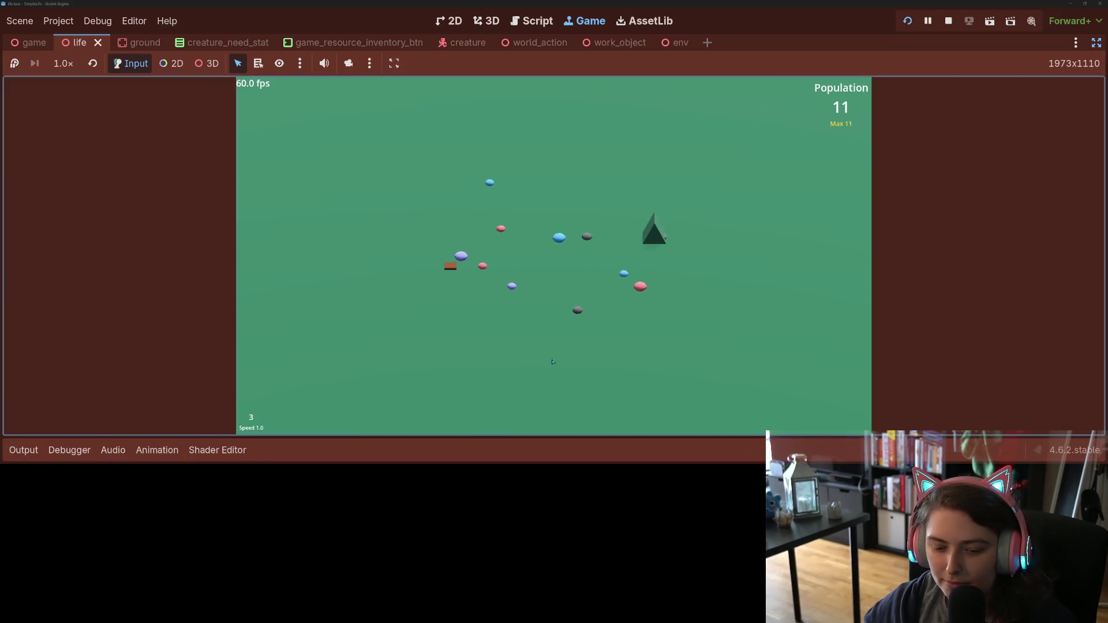
{"action": "key", "text": "4"}
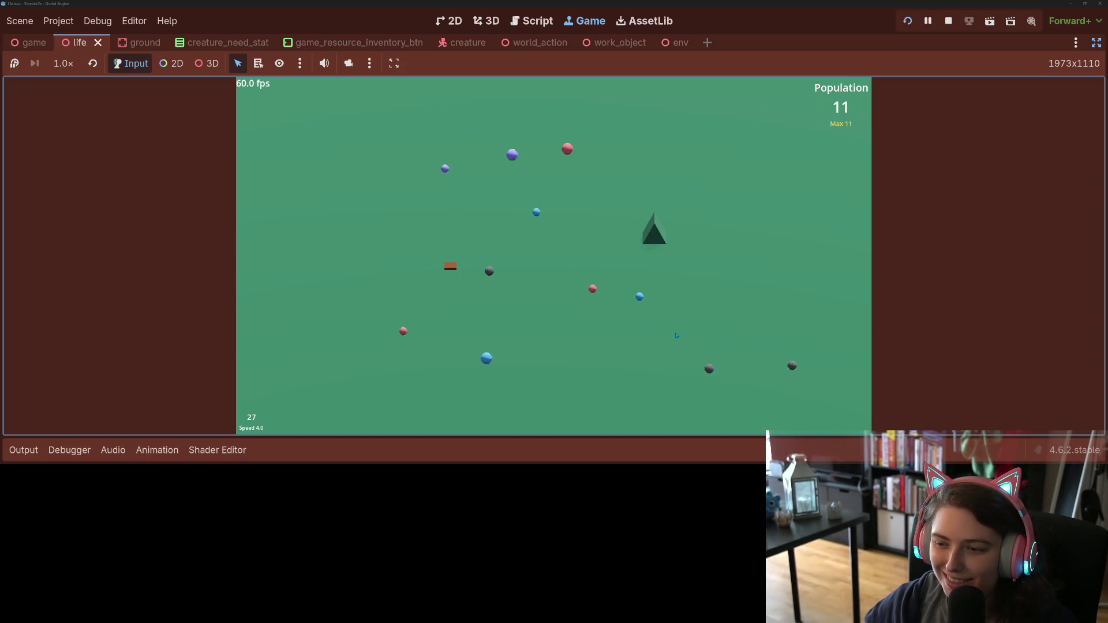
{"action": "key", "text": "2"}
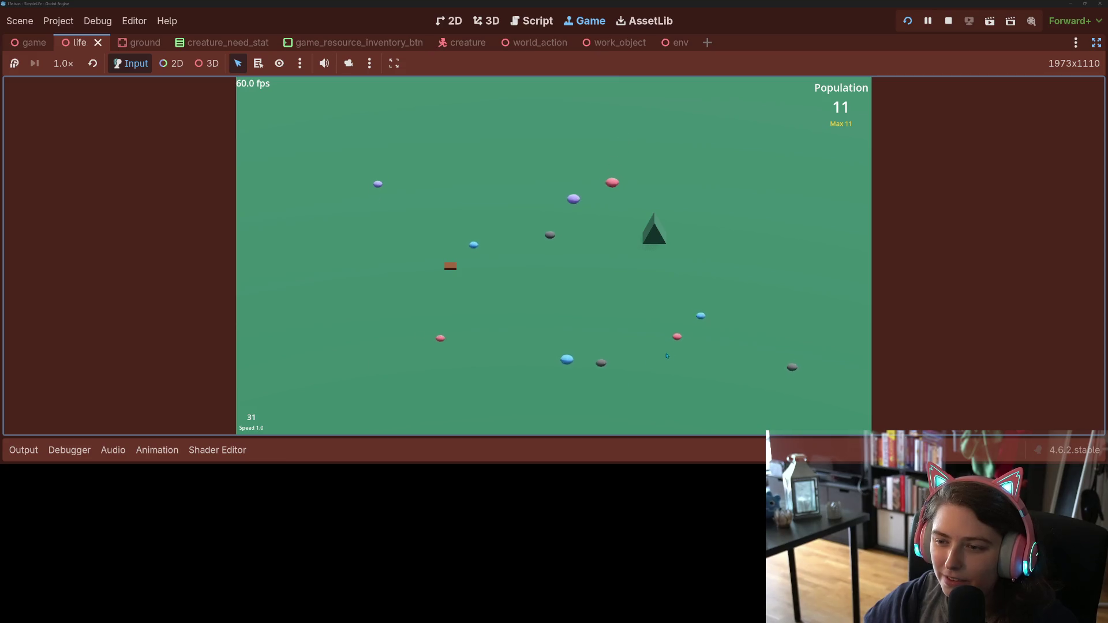
{"action": "key", "text": "1"}
Step: Inspect four creatures' age, sex and hunger stats, including the dark and blue ones
{"action": "left_click", "coordinate": [677, 334]}
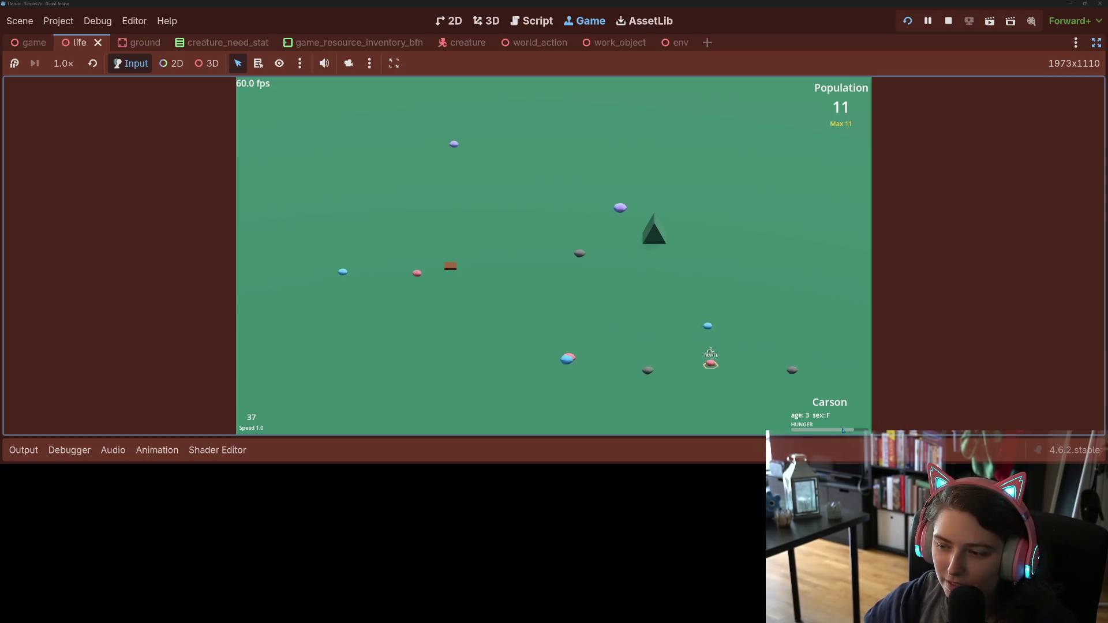
{"action": "left_click", "coordinate": [648, 367]}
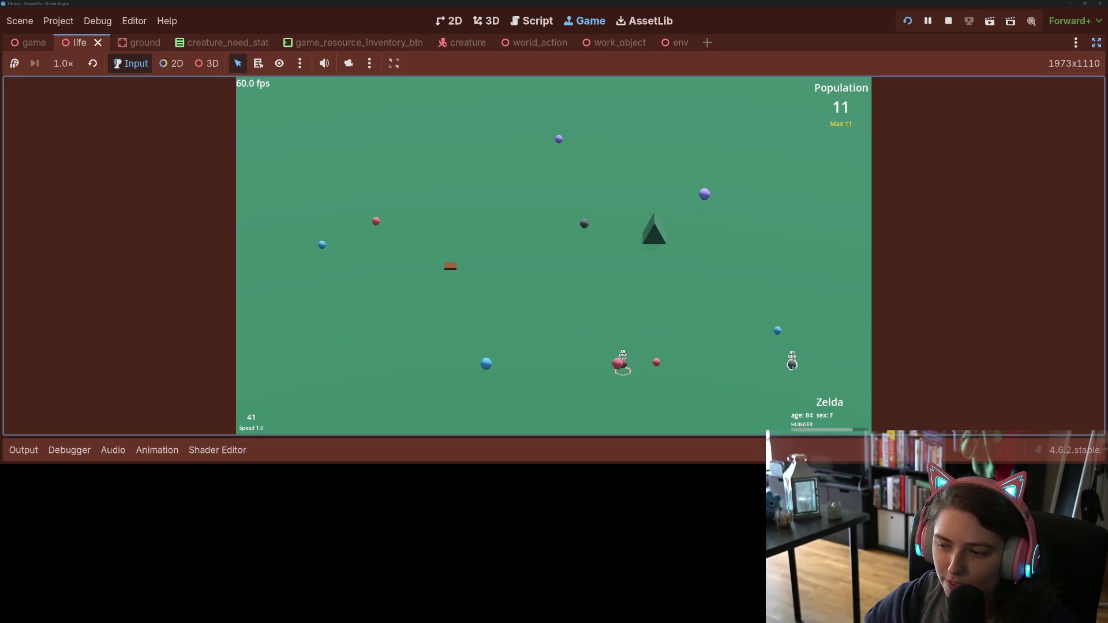
{"action": "left_click", "coordinate": [793, 368]}
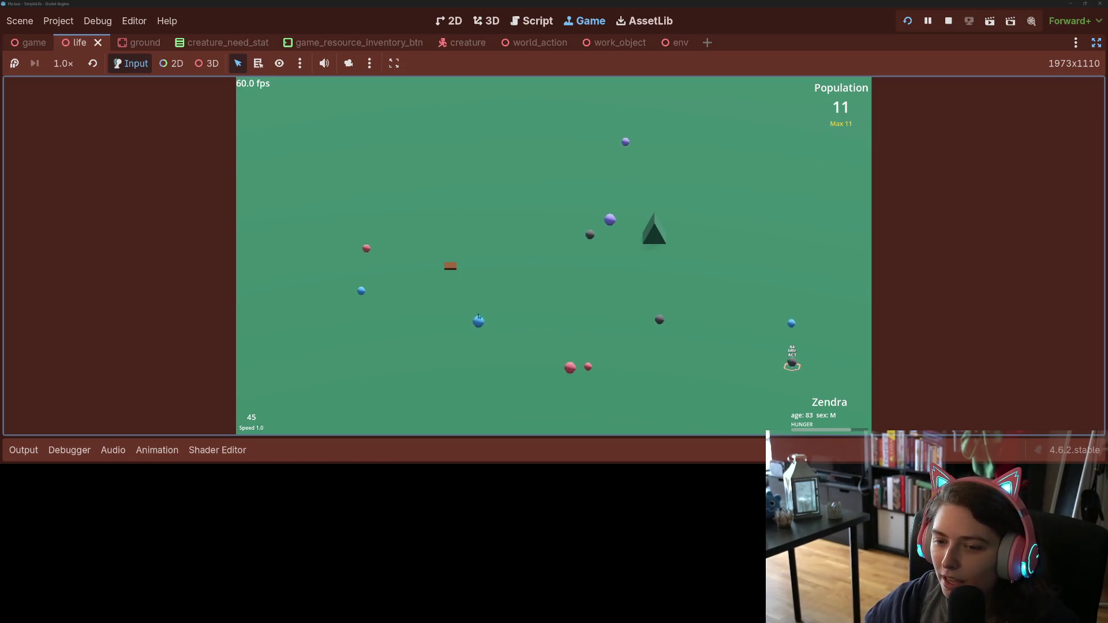
{"action": "left_click", "coordinate": [479, 321]}
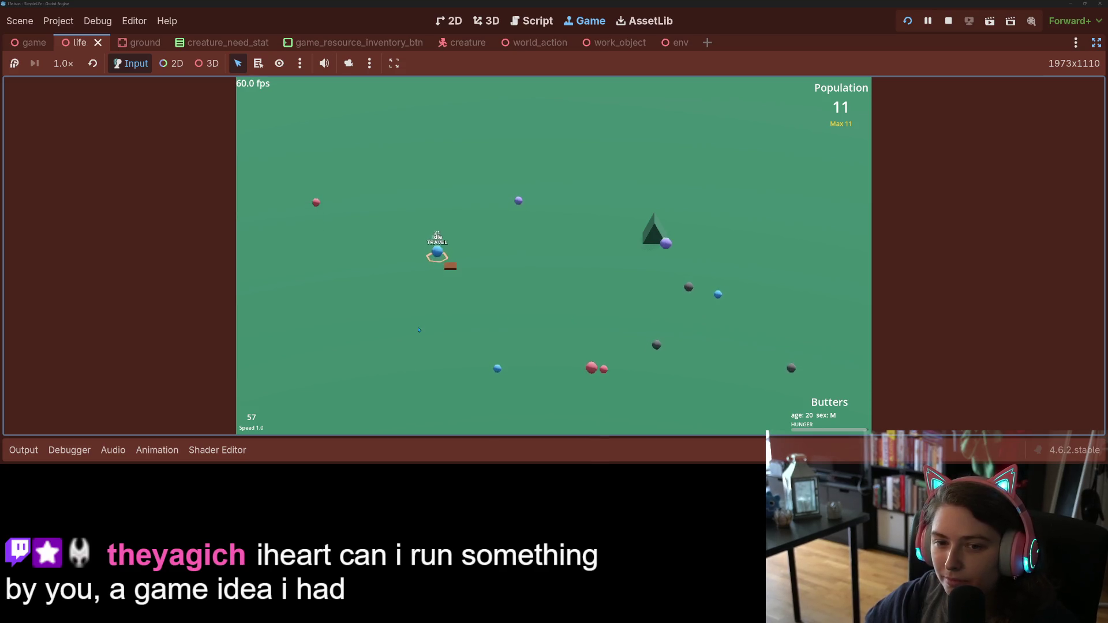
Step: Toggle speed 2x then 1x, and buy a food seed patch but cancel its placement
{"action": "key", "text": "2"}
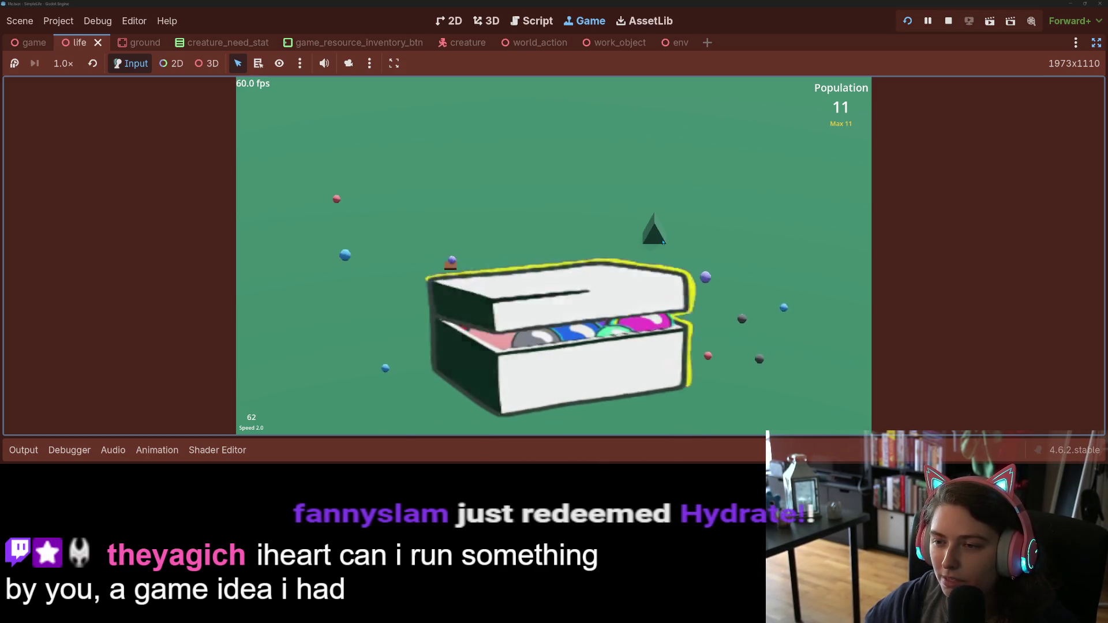
{"action": "key", "text": "1"}
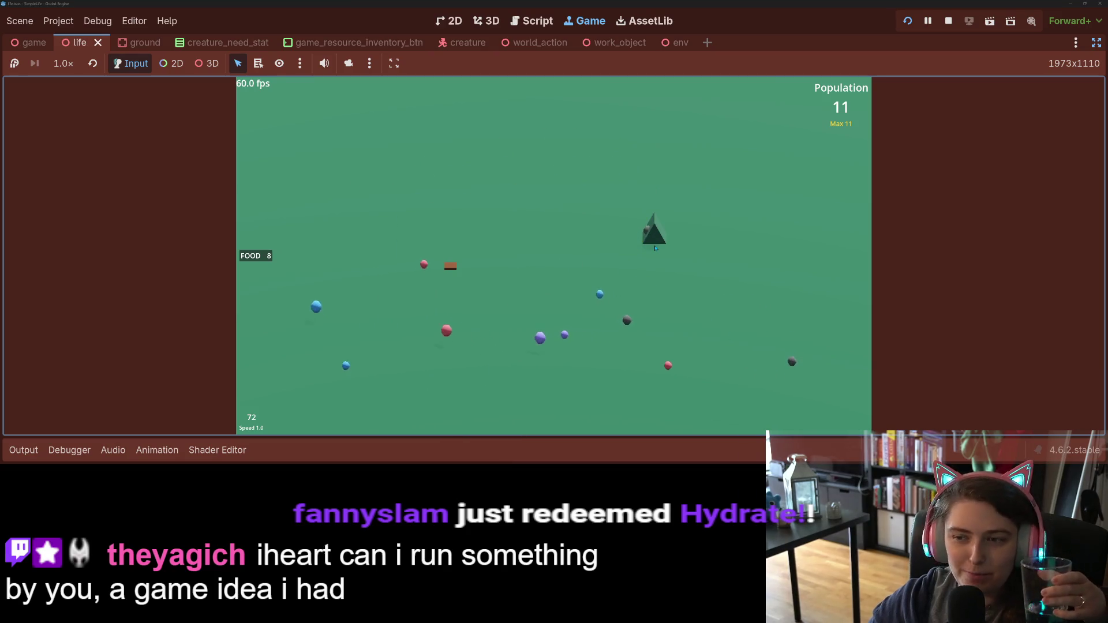
{"action": "left_click", "coordinate": [257, 257]}
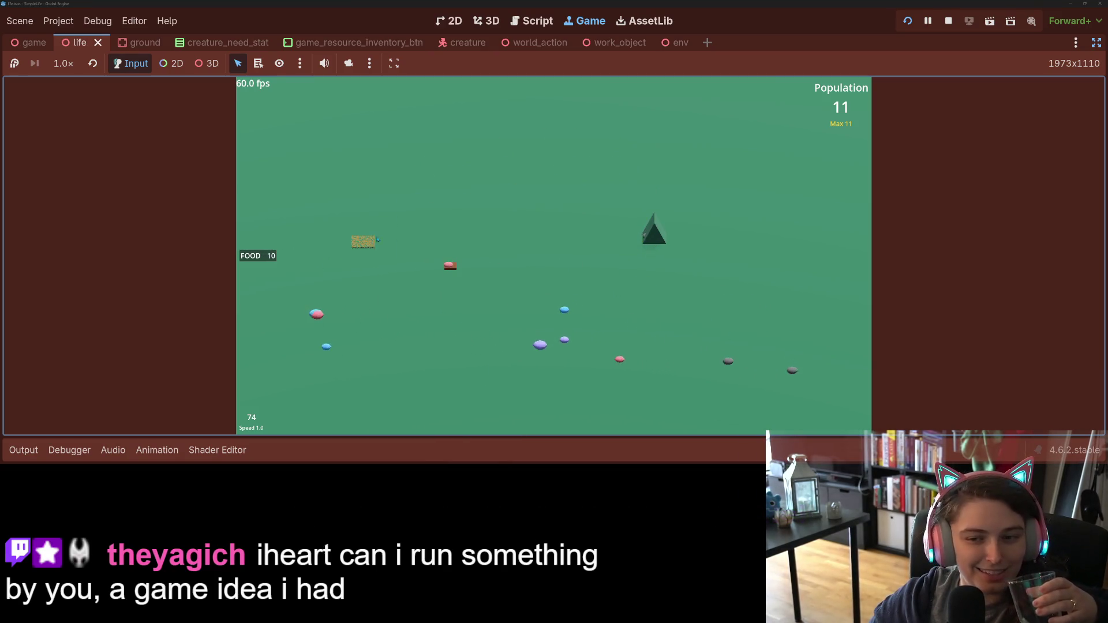
{"action": "right_click", "coordinate": [380, 287]}
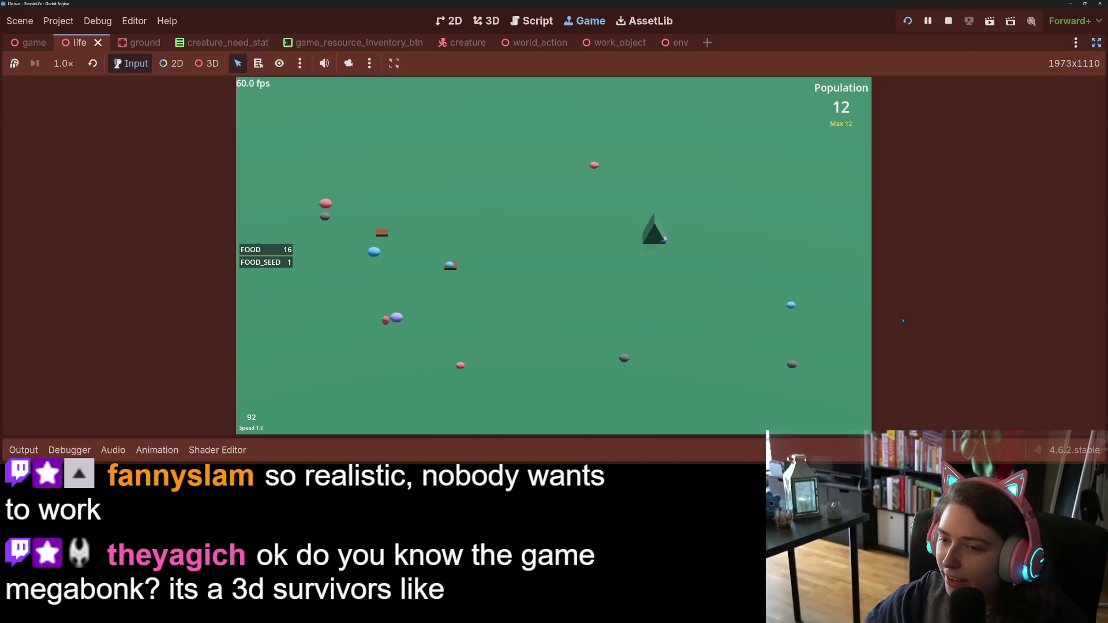
Step: Place three work blocks and a food patch on the field, then set 2x speed
{"action": "left_click", "coordinate": [780, 300]}
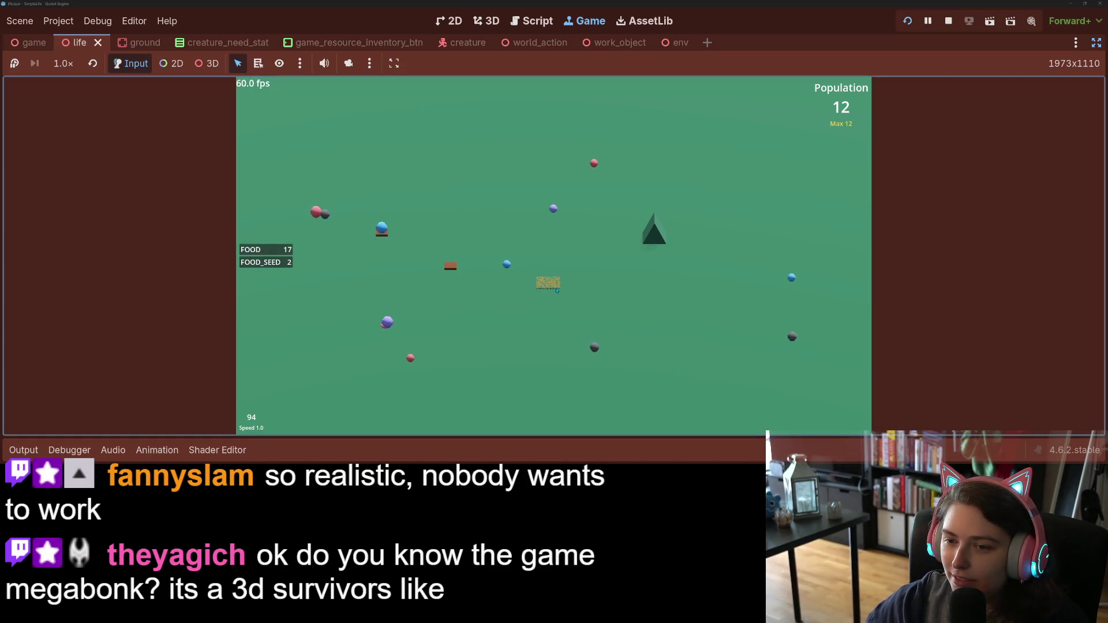
{"action": "left_click", "coordinate": [672, 293]}
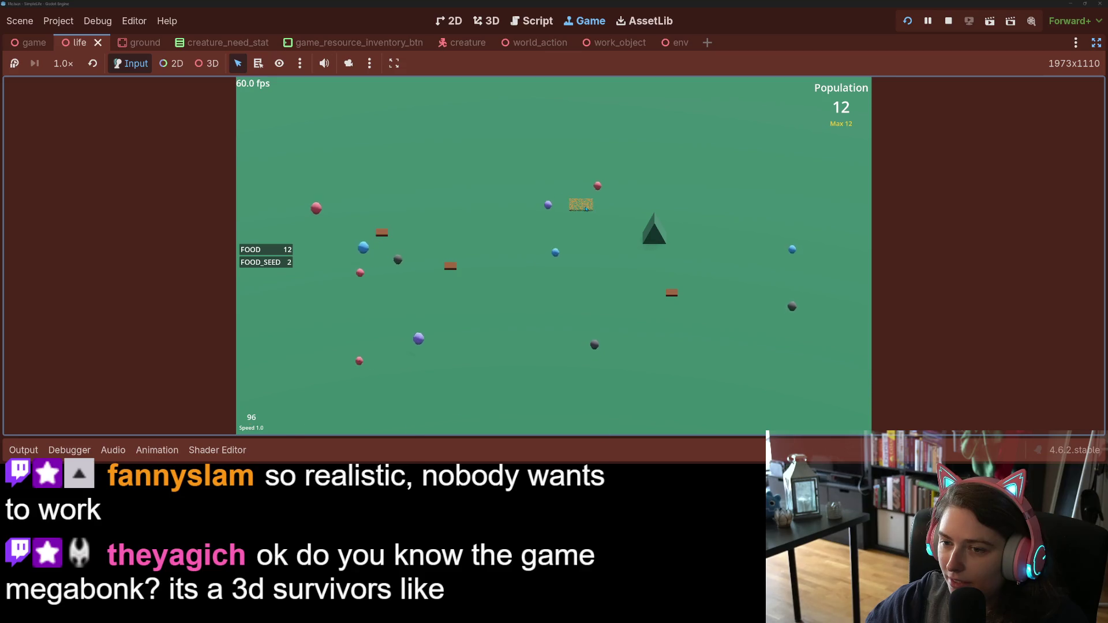
{"action": "left_click", "coordinate": [581, 204]}
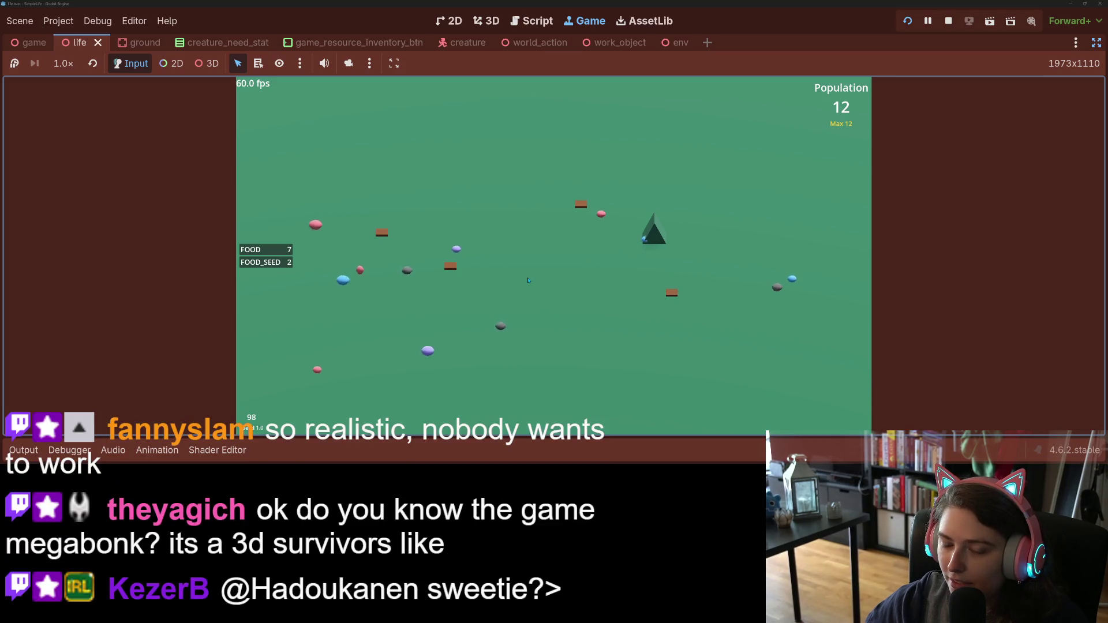
{"action": "left_click", "coordinate": [545, 265]}
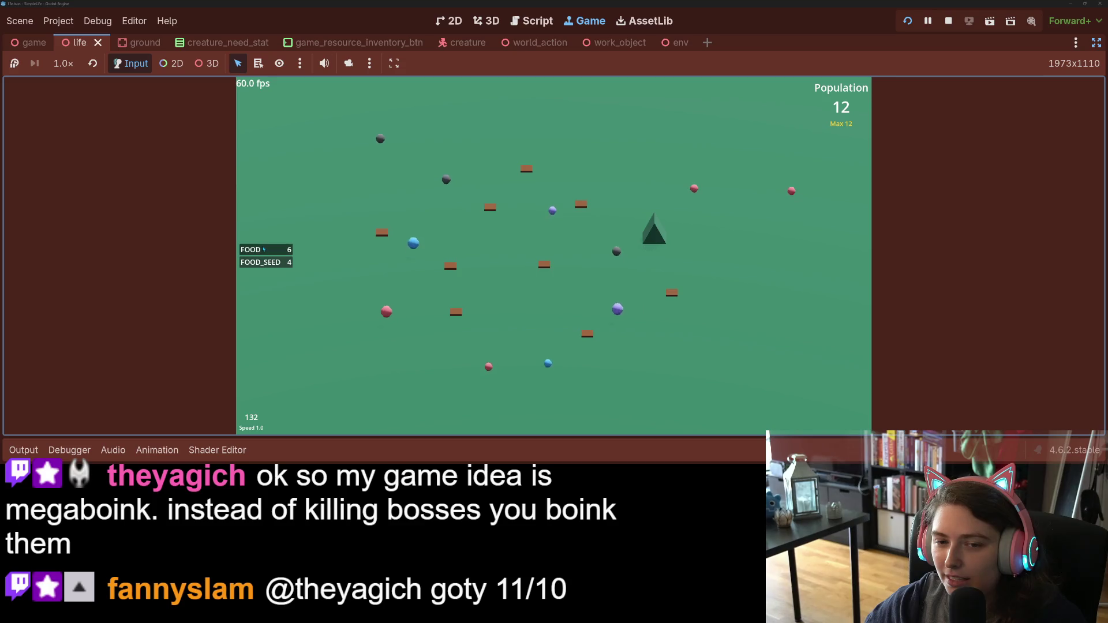
{"action": "left_click", "coordinate": [379, 293]}
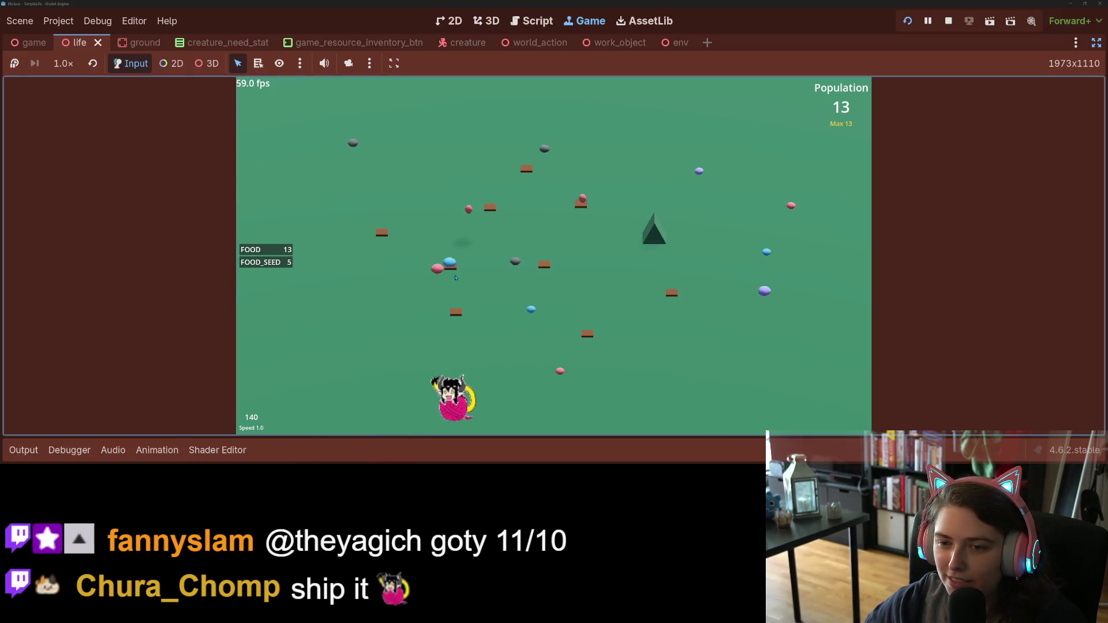
{"action": "key", "text": "2"}
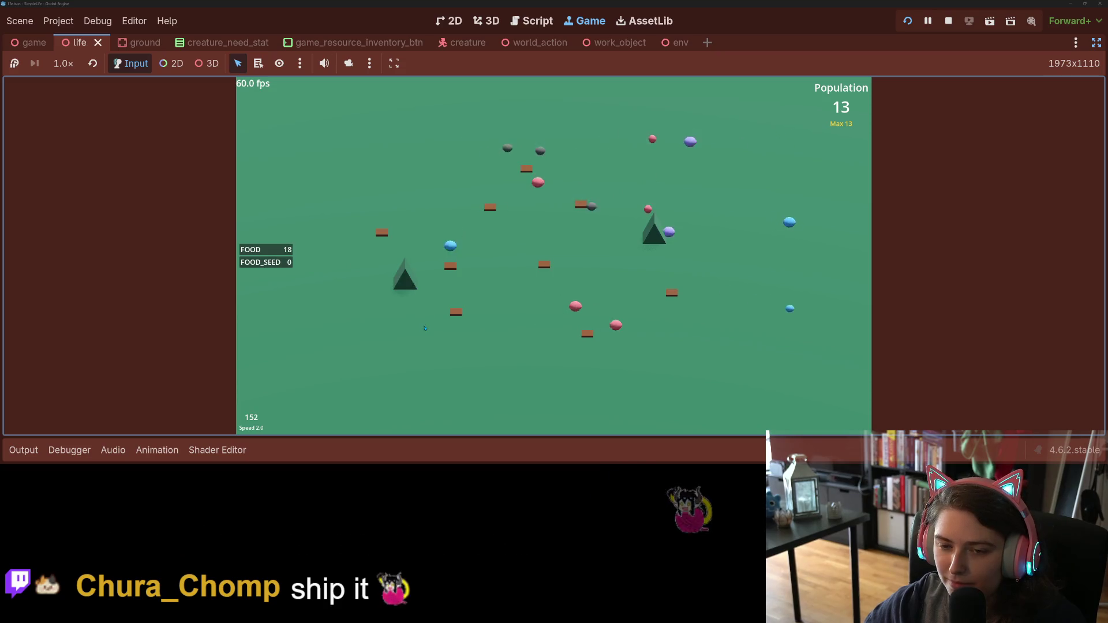
Step: Switch the game speed among 4x, 2x and 1x while the population grows to 18
{"action": "key", "text": "4"}
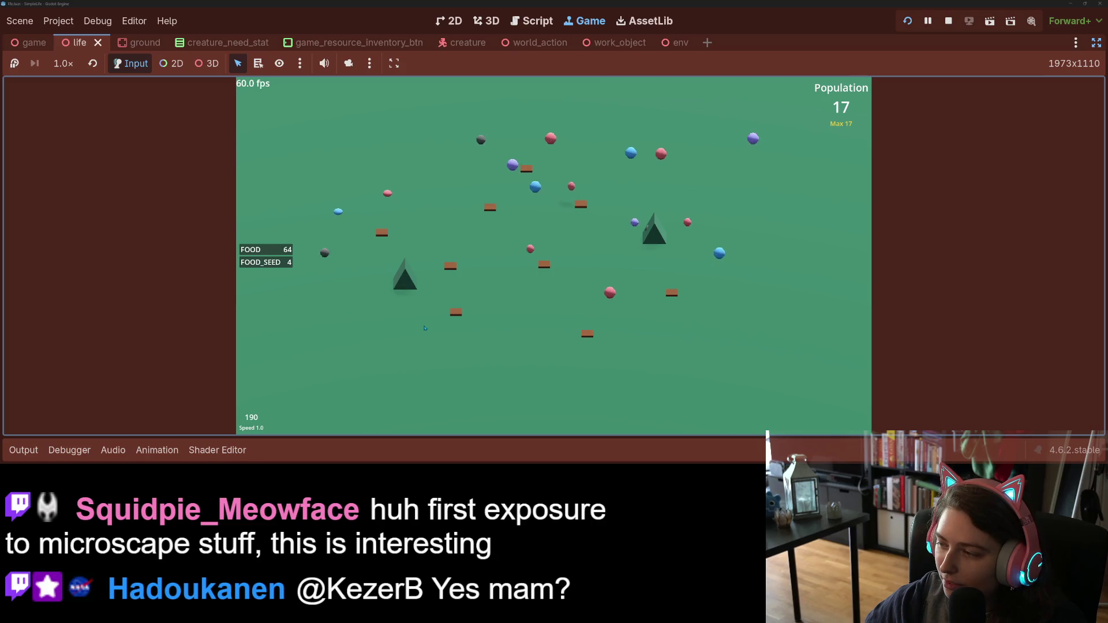
{"action": "key", "text": "4"}
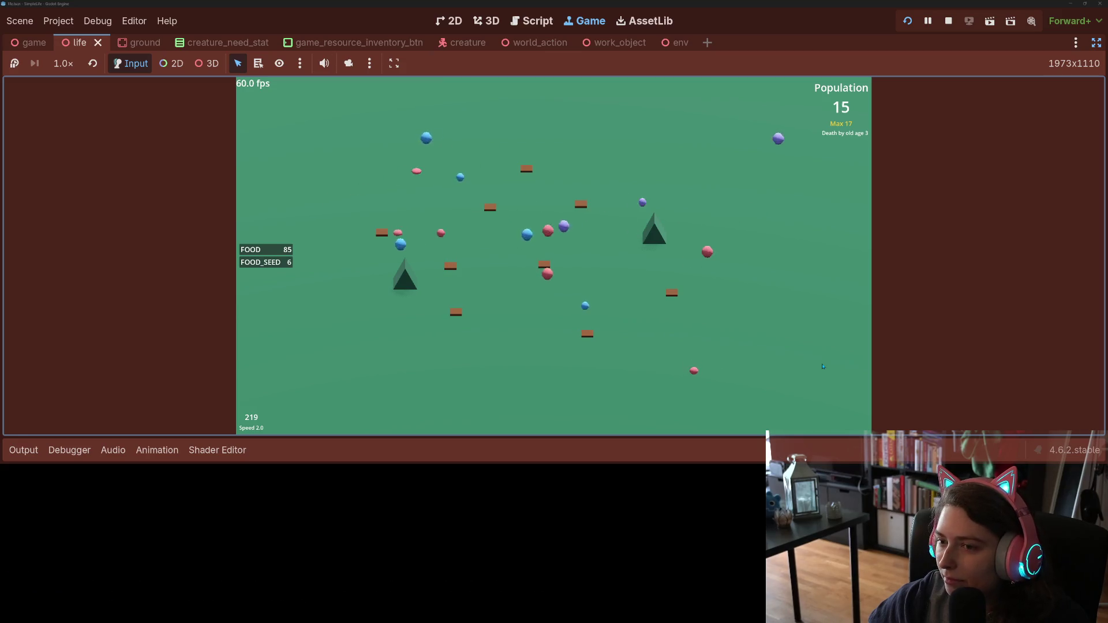
{"action": "key", "text": "Up"}
{"action": "key", "text": "Down"}
{"action": "key", "text": "Down"}
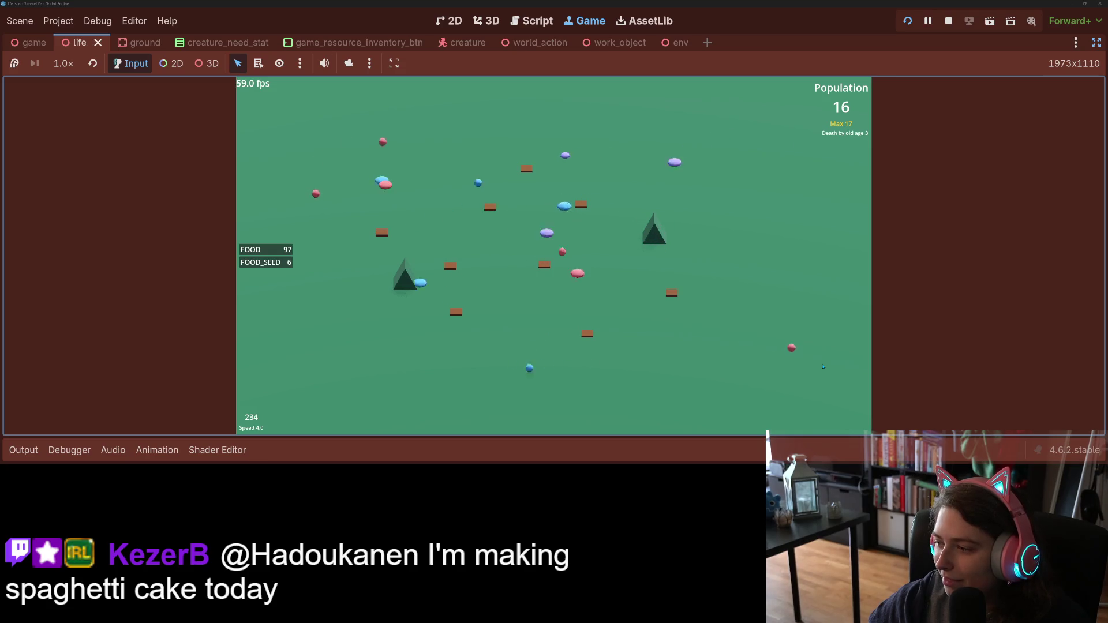
{"action": "key", "text": "Up"}
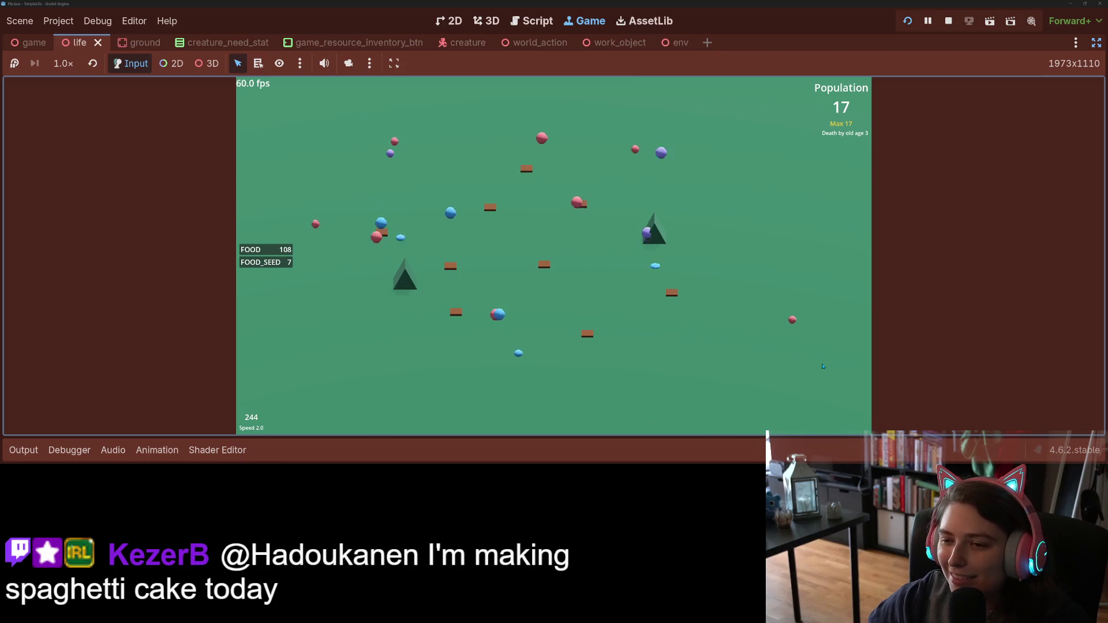
{"action": "key", "text": "Up"}
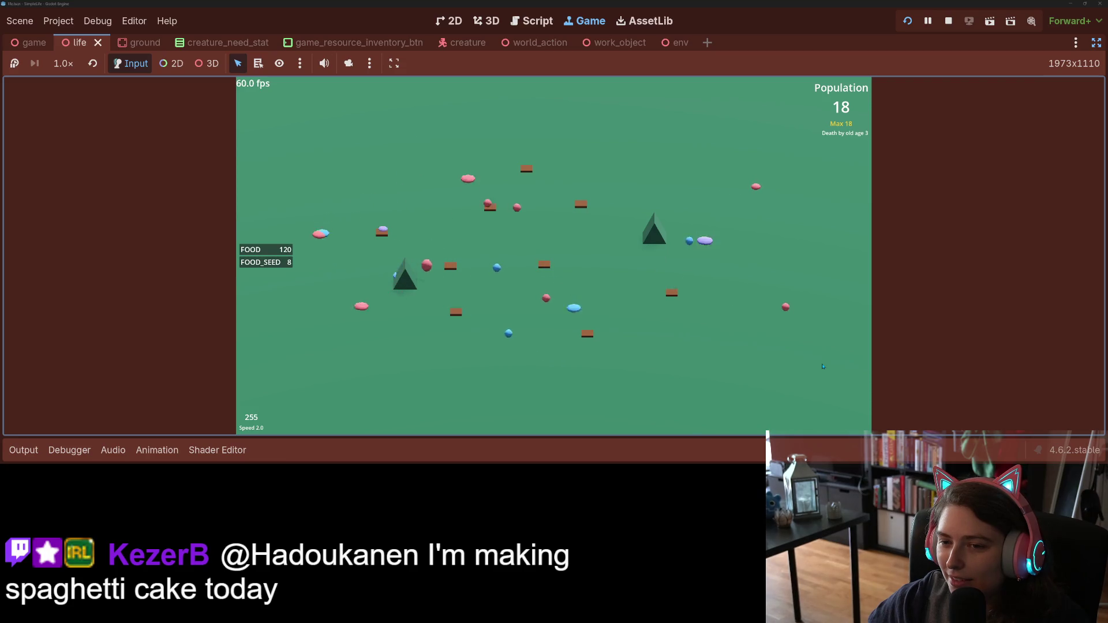
{"action": "key", "text": "Down"}
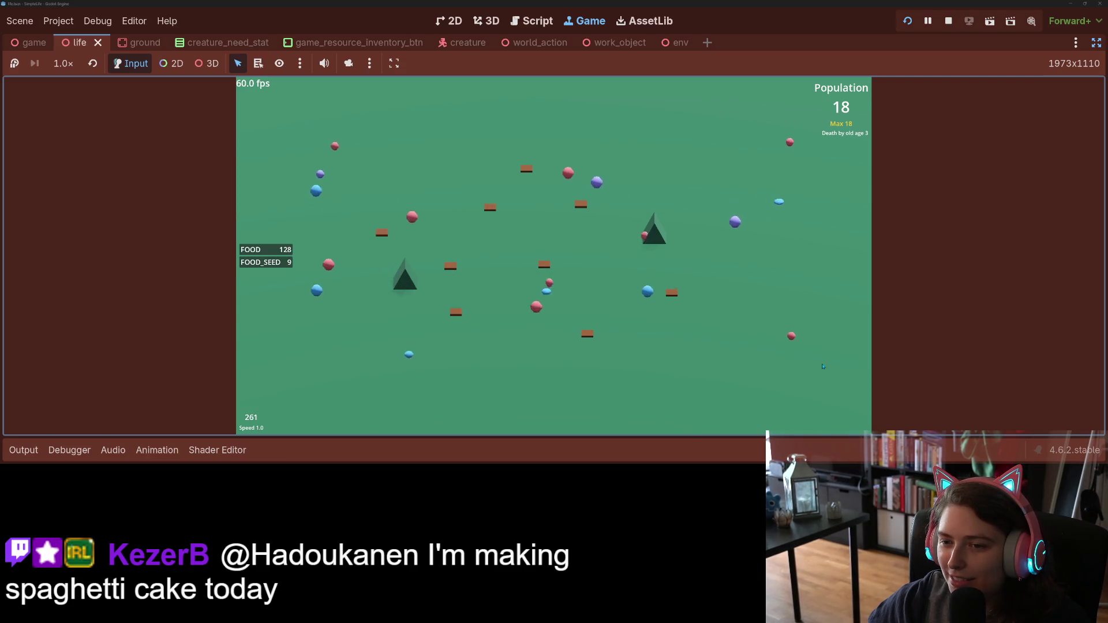
{"action": "key", "text": "Up"}
{"action": "key", "text": "Up"}
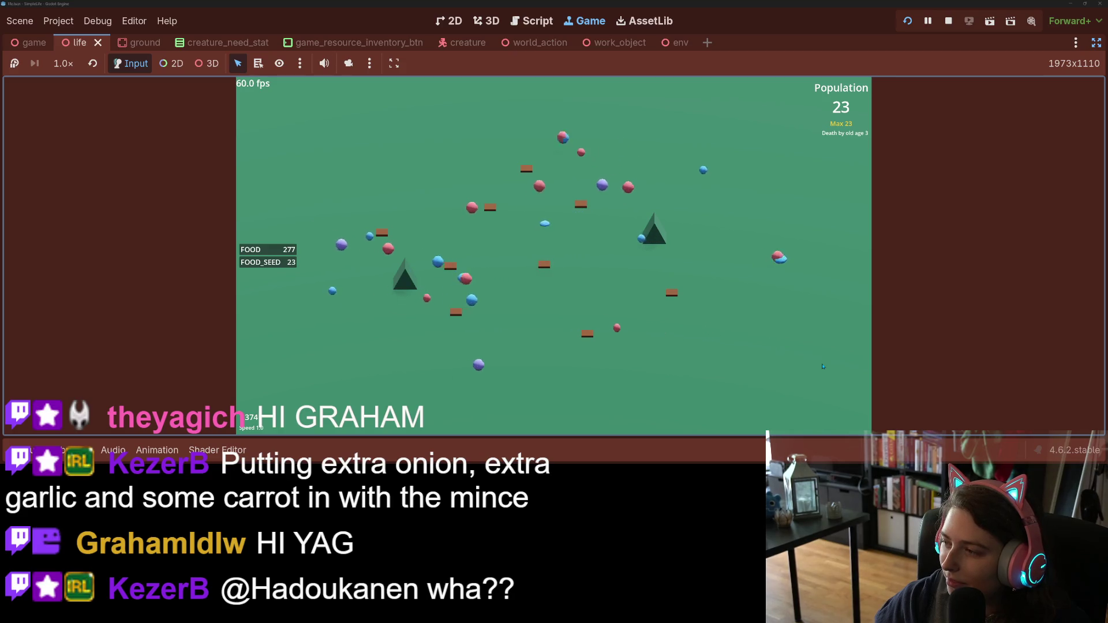
Step: Alternate speed between 4x, 2x and 1x until population reaches 42 with 495 food
{"action": "key", "text": "4"}
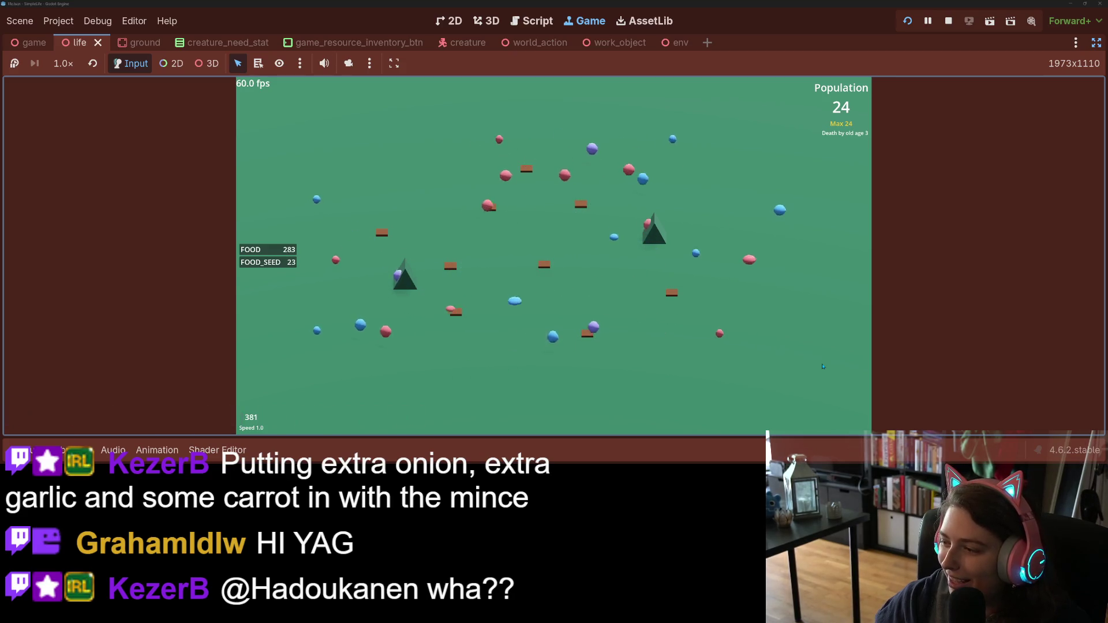
{"action": "key", "text": "2"}
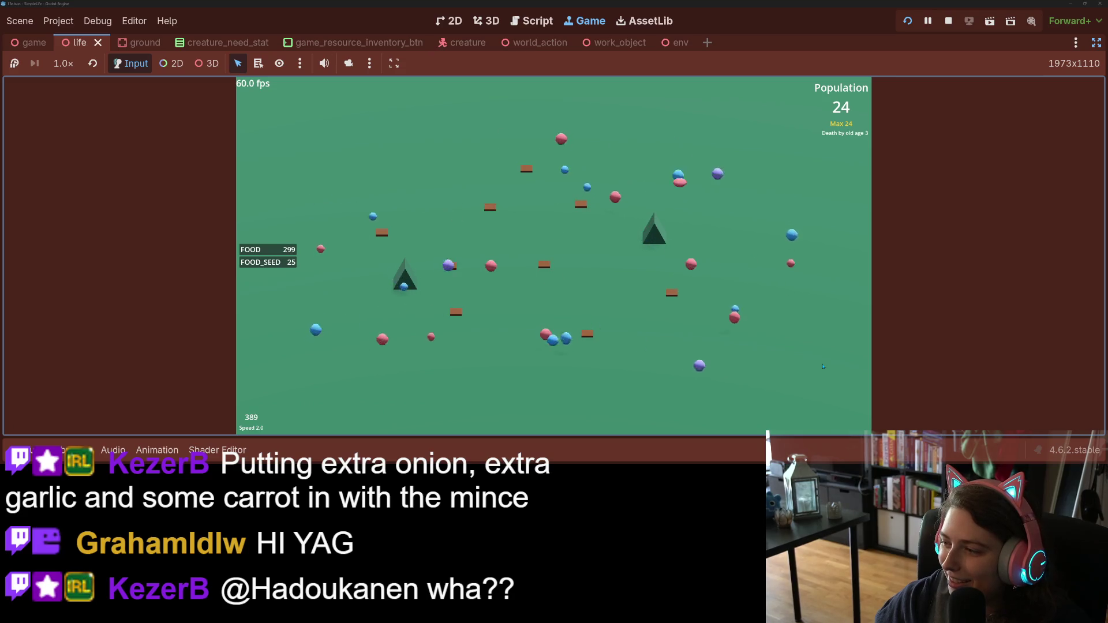
{"action": "key", "text": "1"}
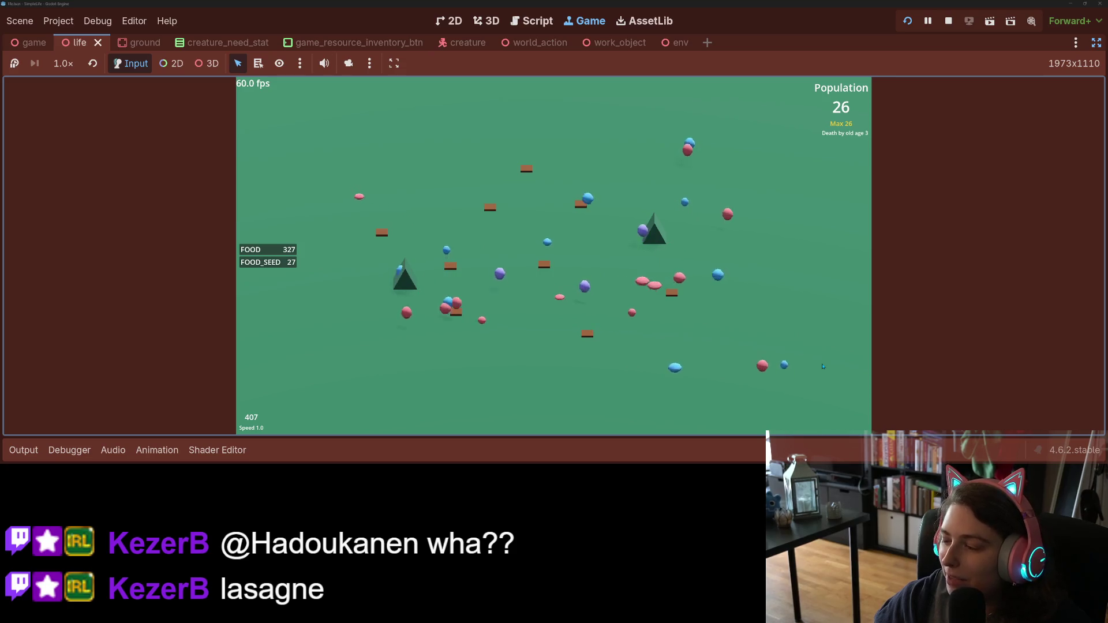
{"action": "key", "text": "4"}
{"action": "key", "text": "1"}
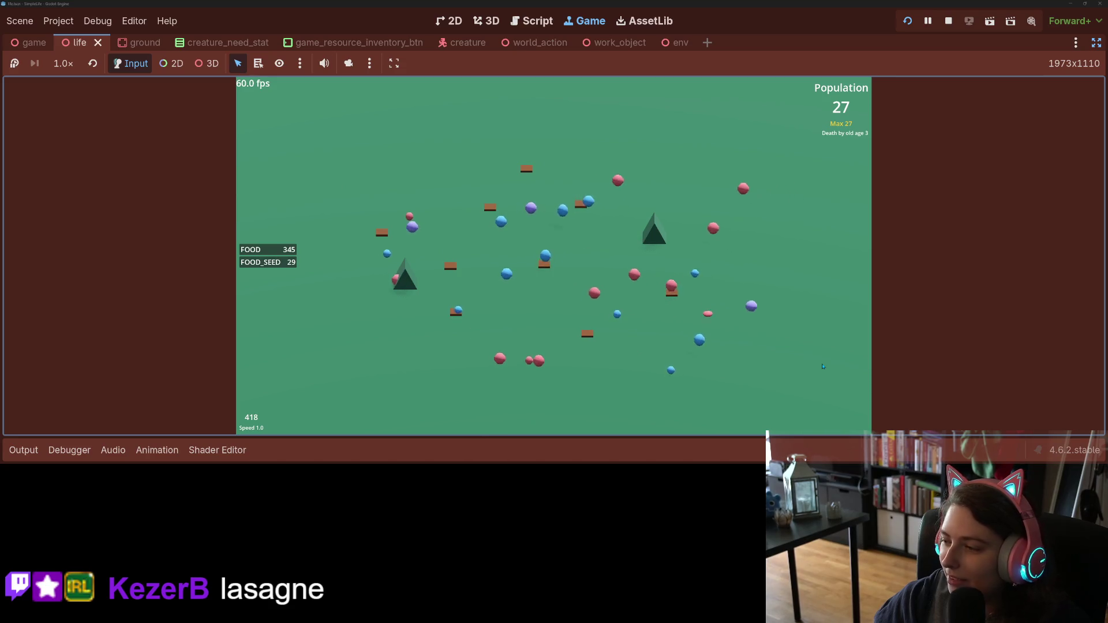
{"action": "key", "text": "4"}
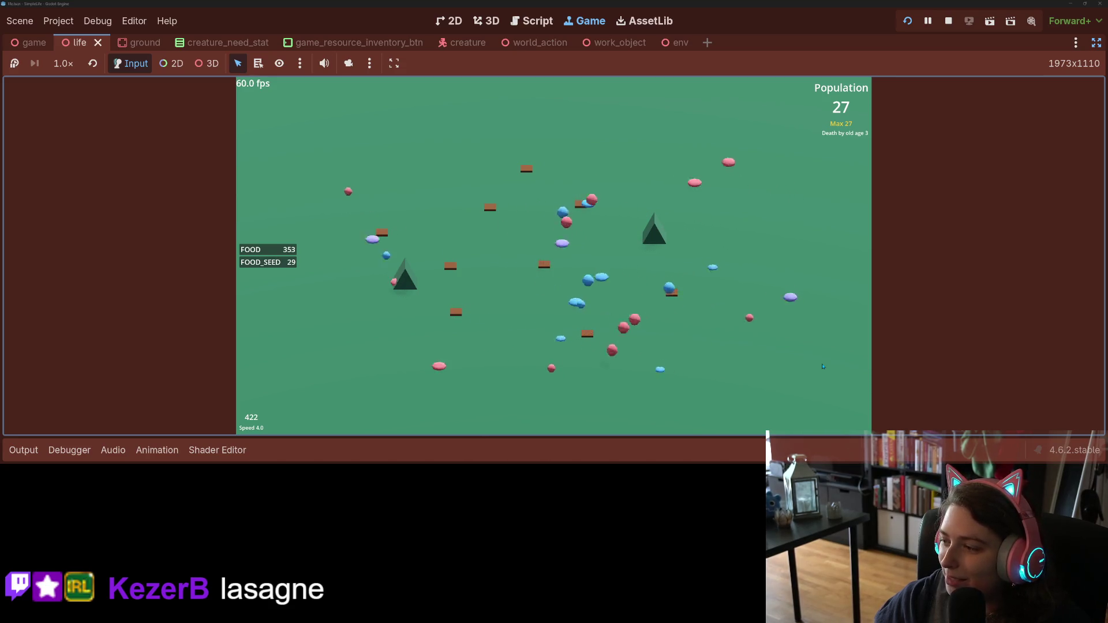
{"action": "key", "text": "2"}
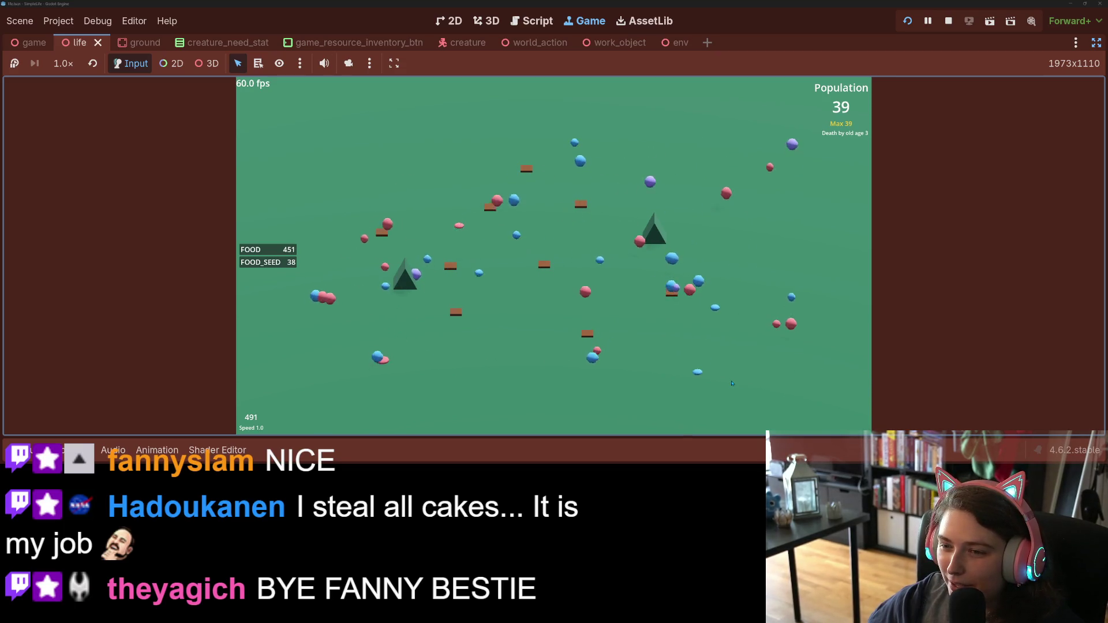
{"action": "key", "text": "4"}
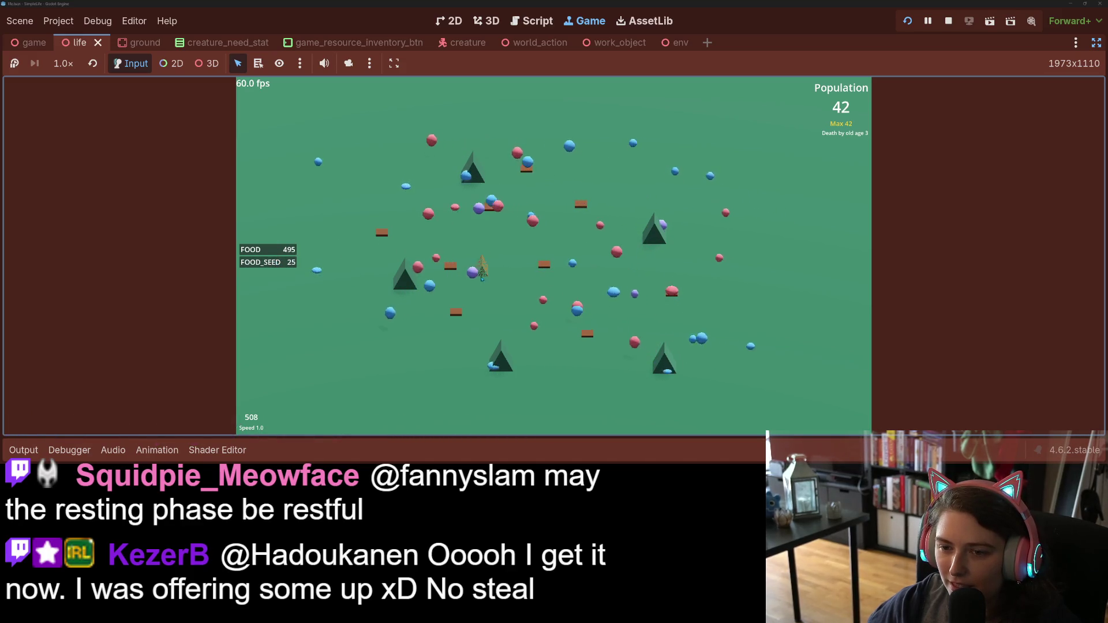
Step: Place five trees around the field, briefly inspecting and dismissing one creature's info
{"action": "left_click", "coordinate": [625, 147]}
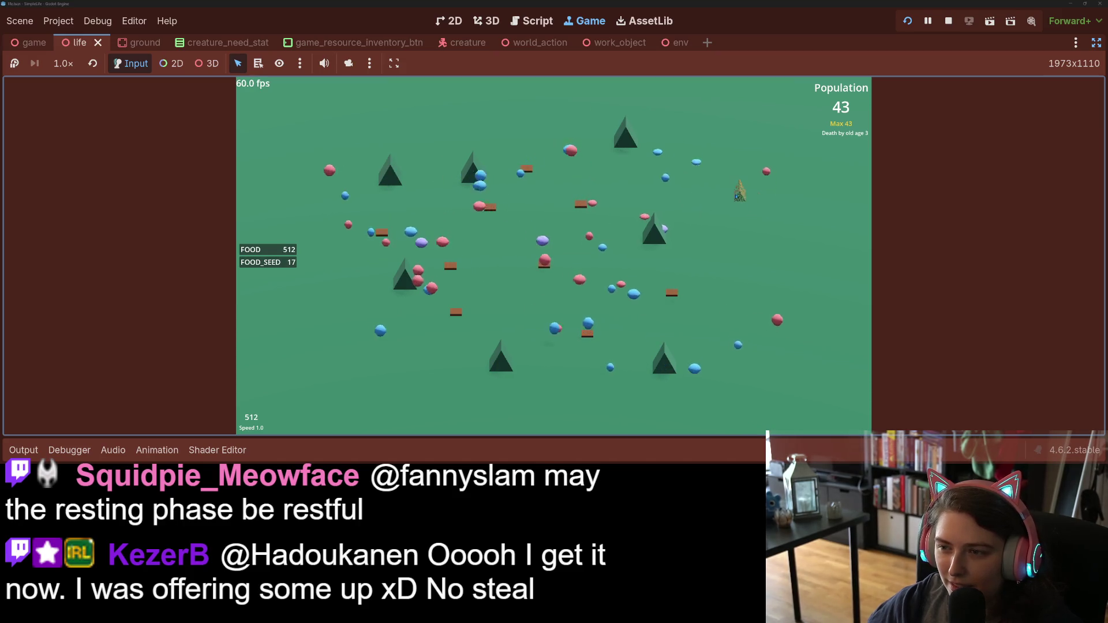
{"action": "left_click", "coordinate": [731, 191]}
{"action": "left_click", "coordinate": [747, 289]}
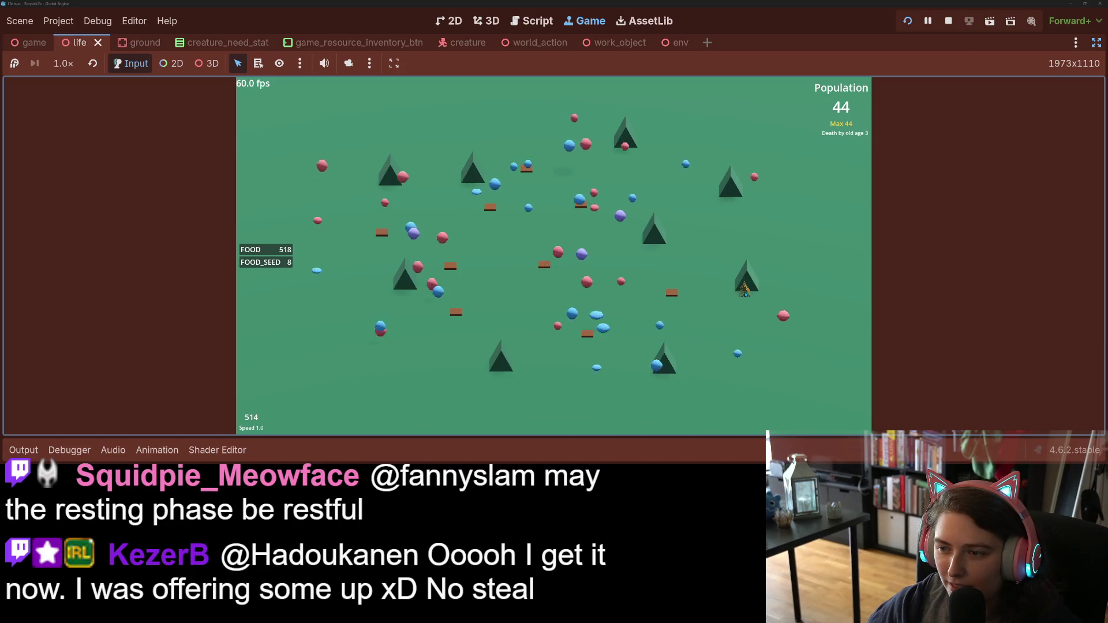
{"action": "left_click", "coordinate": [595, 311]}
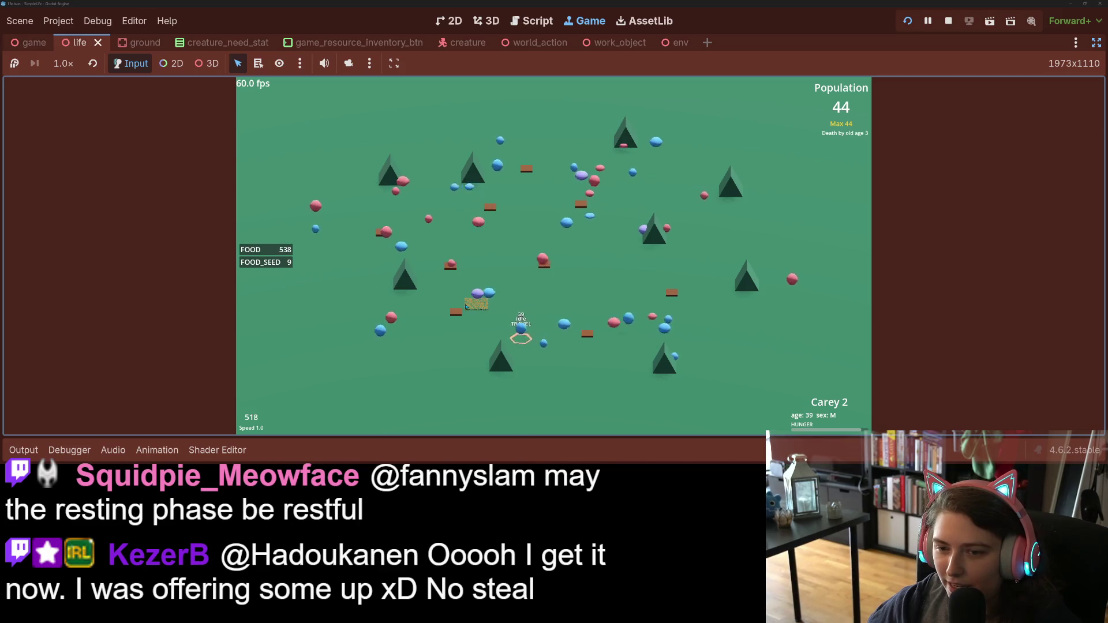
{"action": "left_click", "coordinate": [536, 316]}
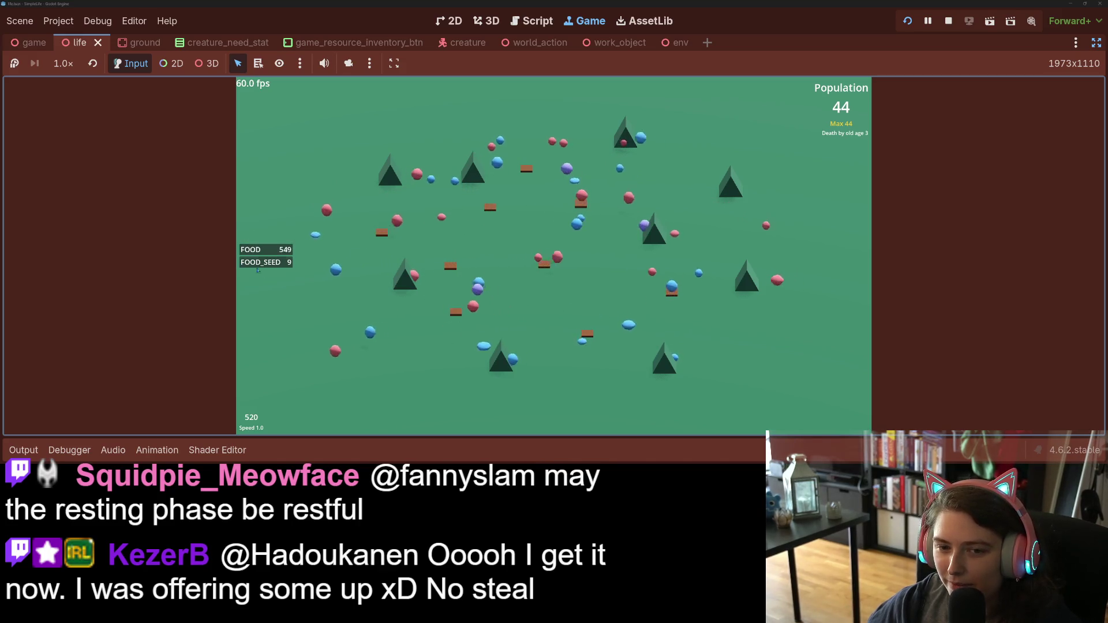
{"action": "left_click", "coordinate": [599, 305]}
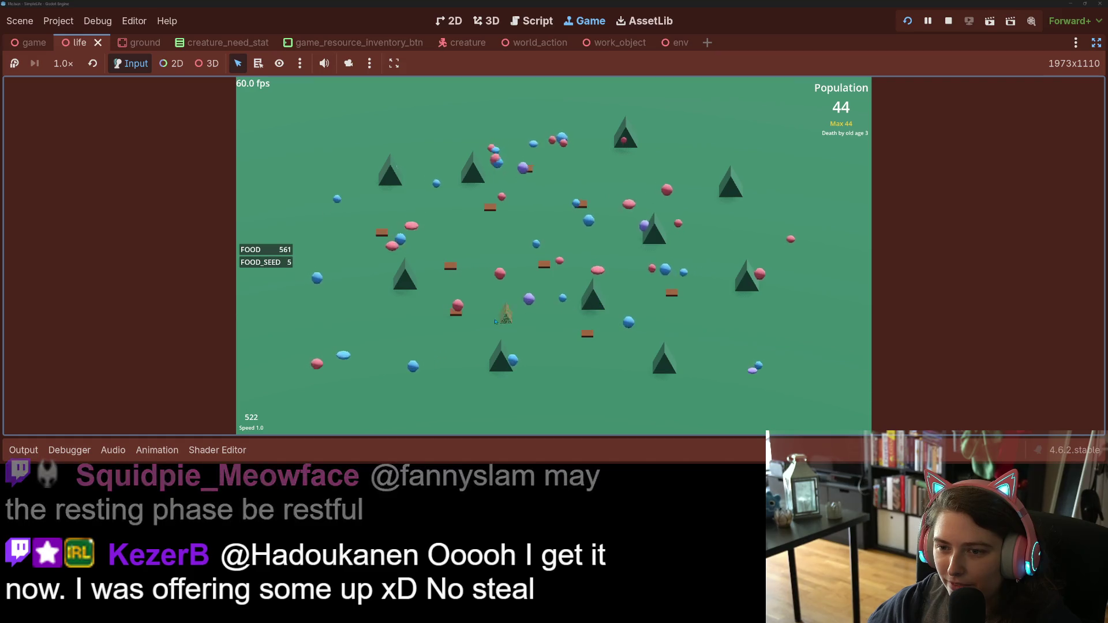
{"action": "left_click", "coordinate": [540, 221]}
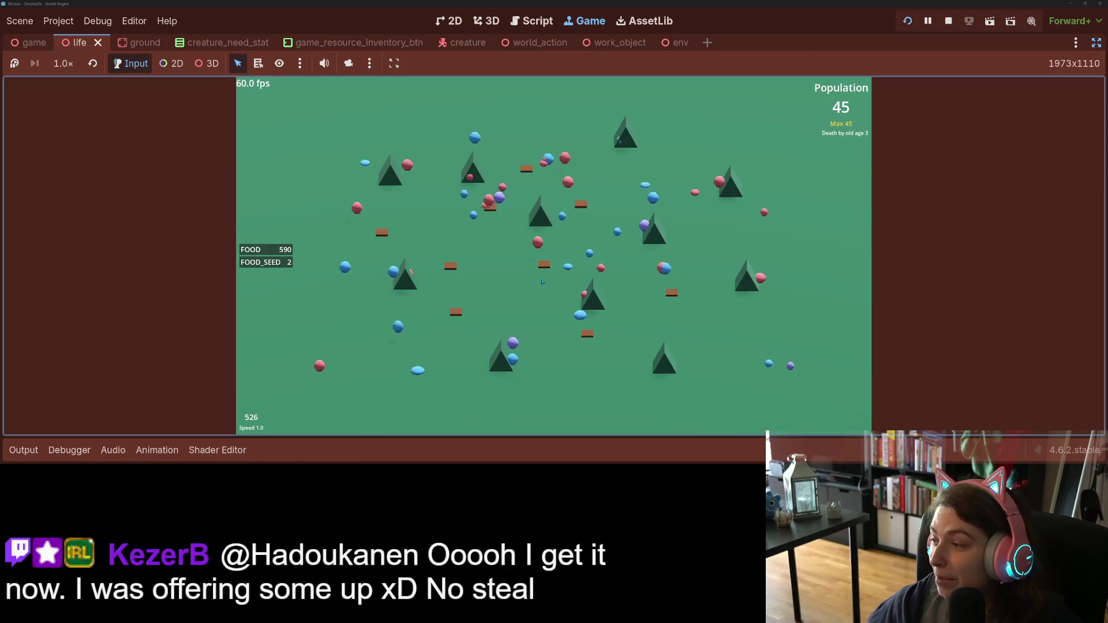
Step: Run at 2x, 4x and 32x until population hits 144, return to 1x, inspect a creature
{"action": "key", "text": "2"}
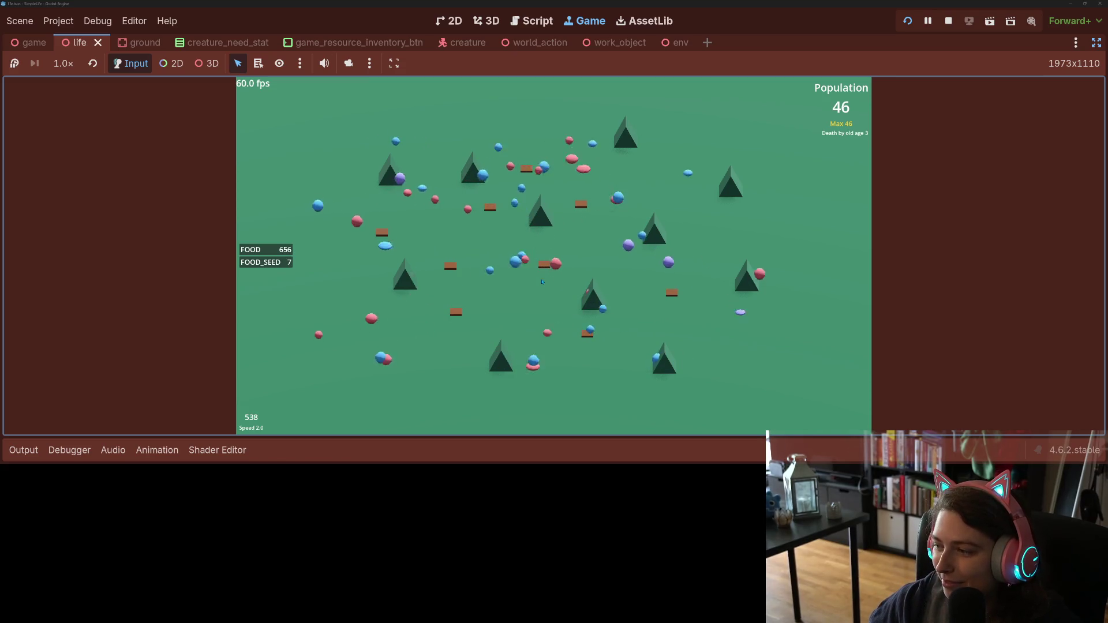
{"action": "key", "text": "1"}
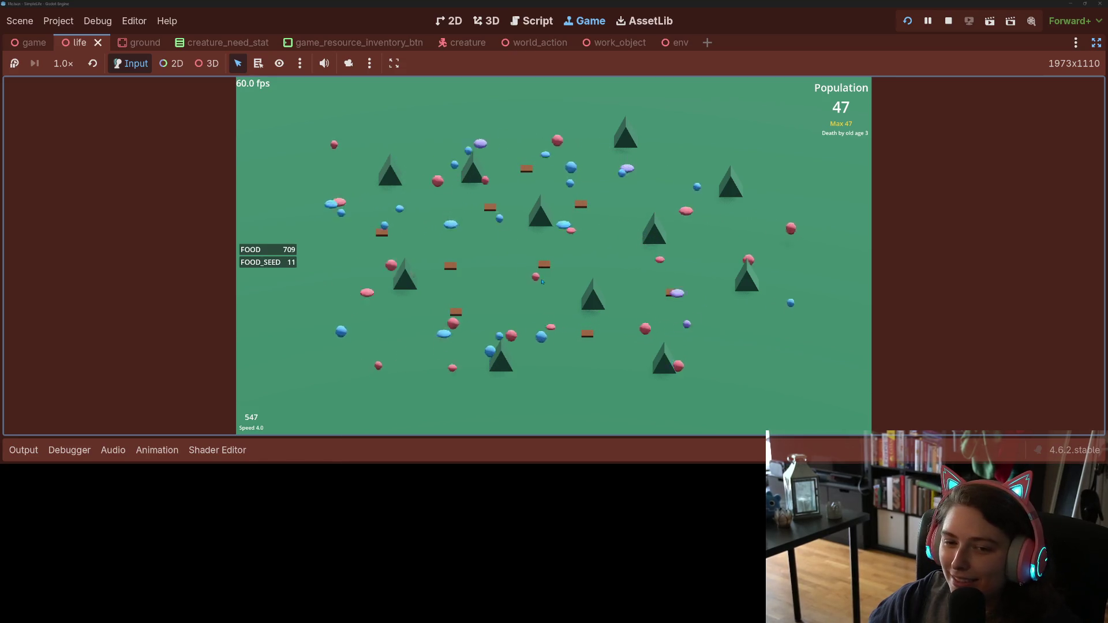
{"action": "key", "text": "4"}
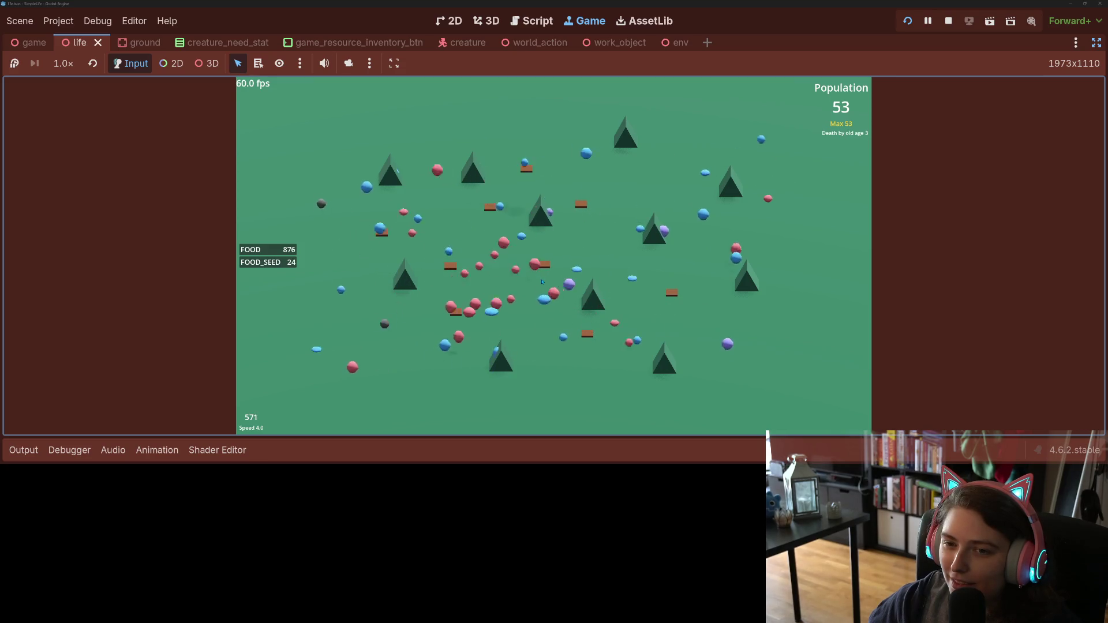
{"action": "key", "text": "1"}
{"action": "key", "text": "4"}
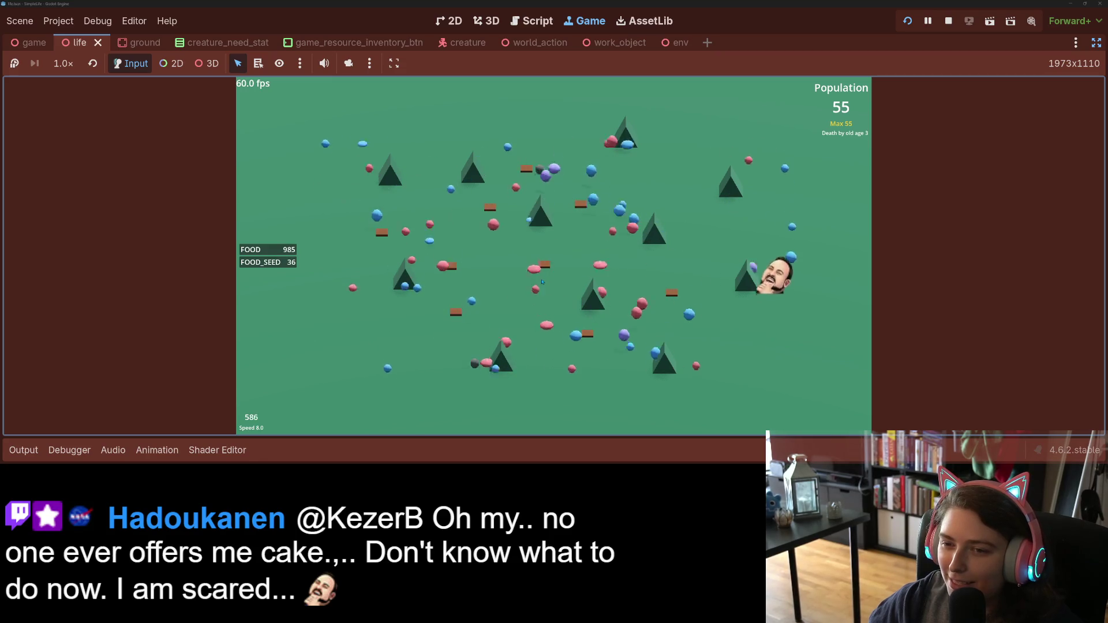
{"action": "key", "text": "6"}
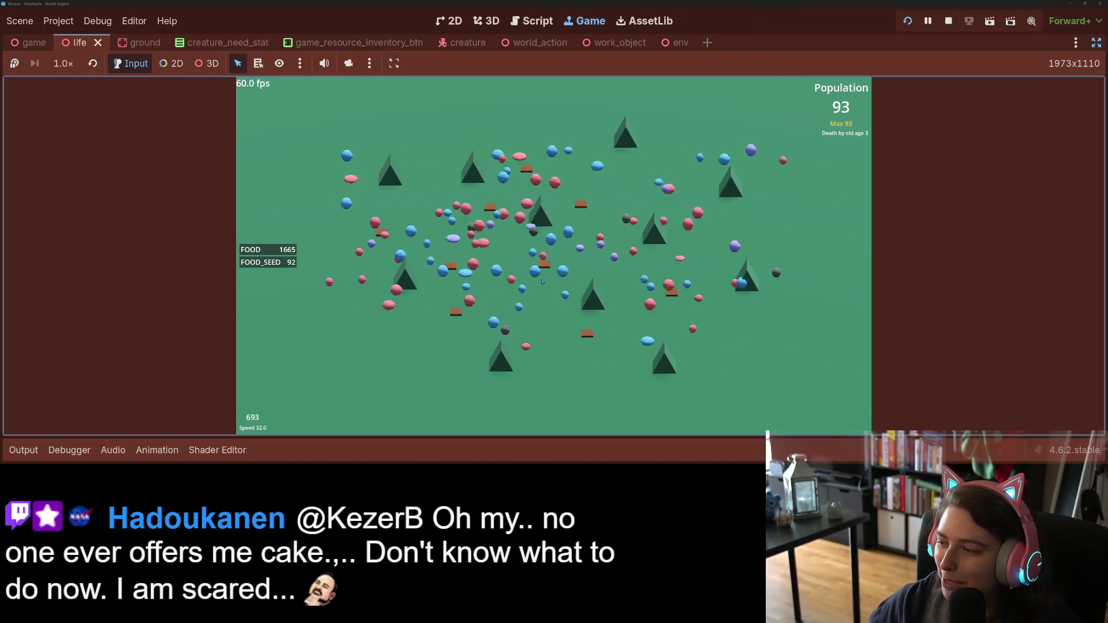
{"action": "key", "text": "1"}
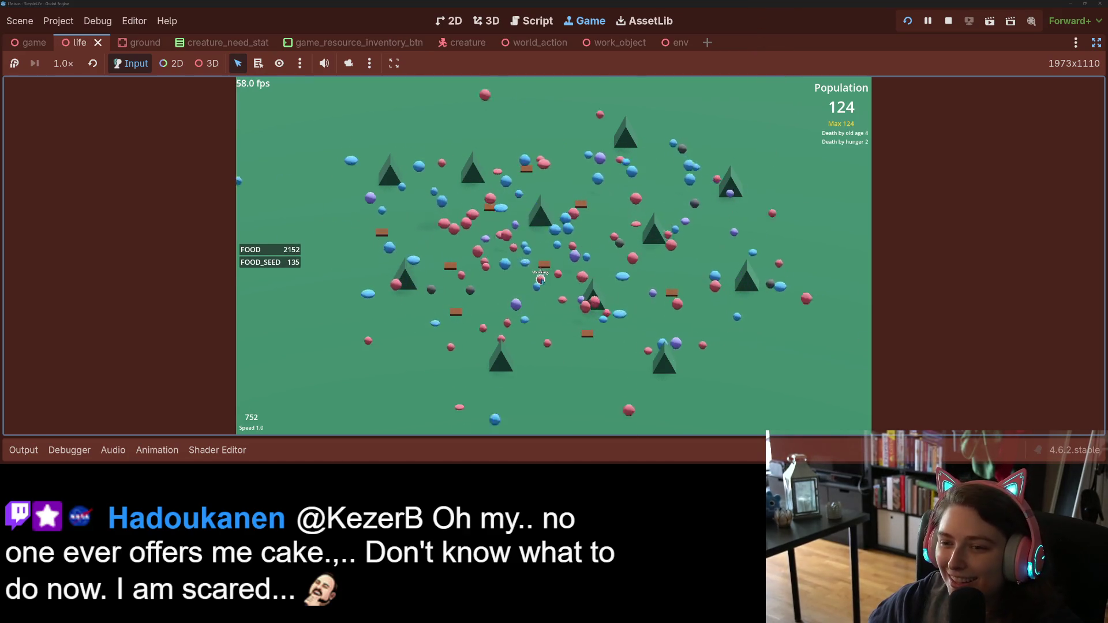
{"action": "key", "text": "3"}
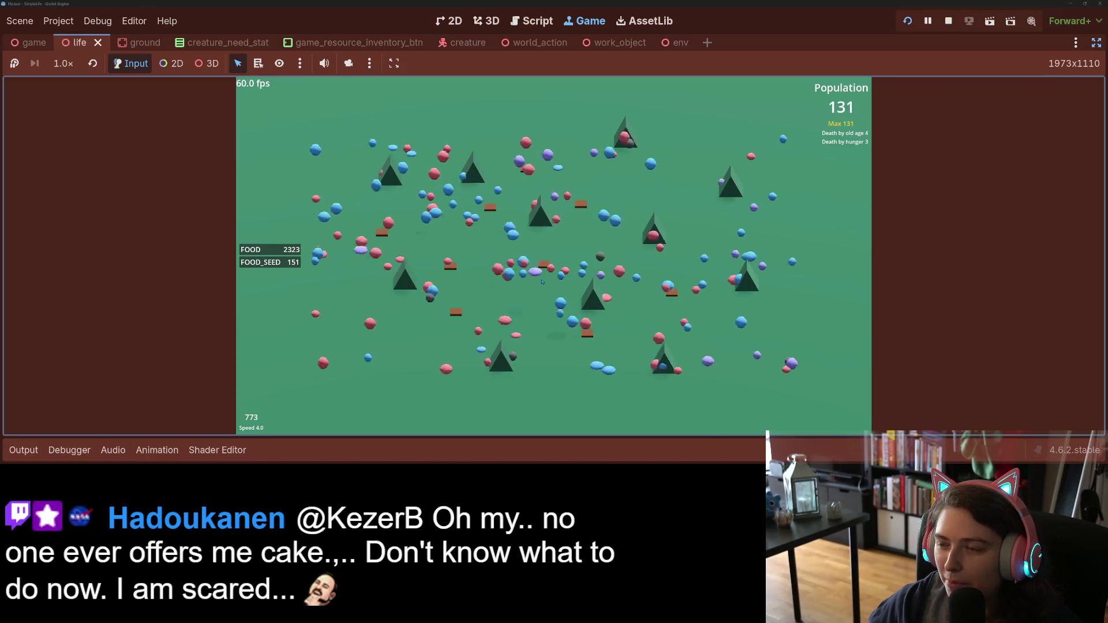
{"action": "key", "text": "2"}
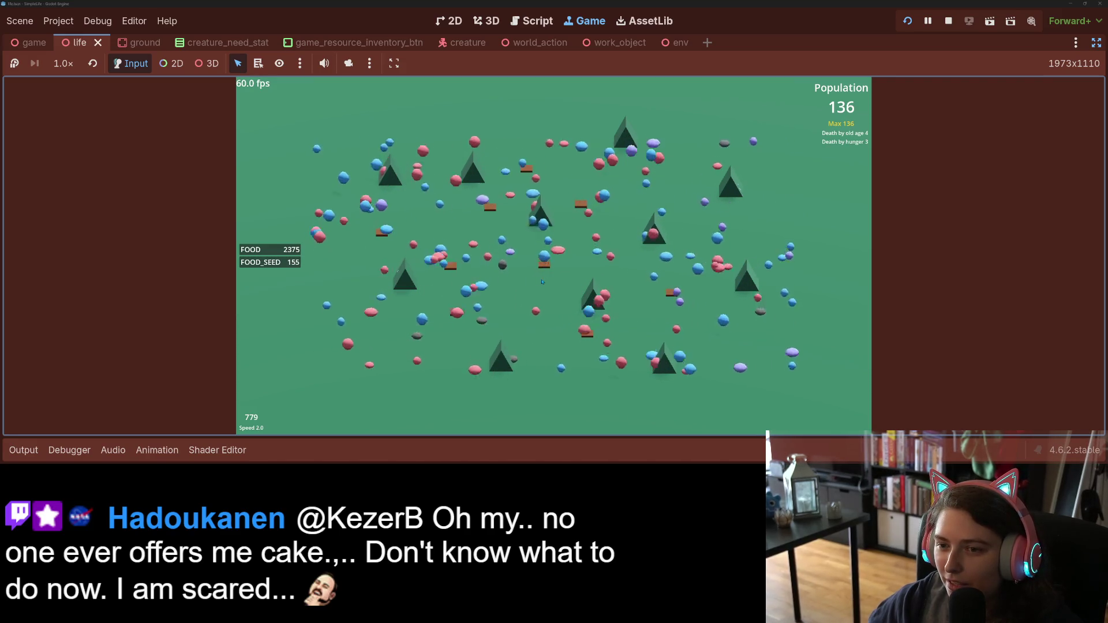
{"action": "key", "text": "1"}
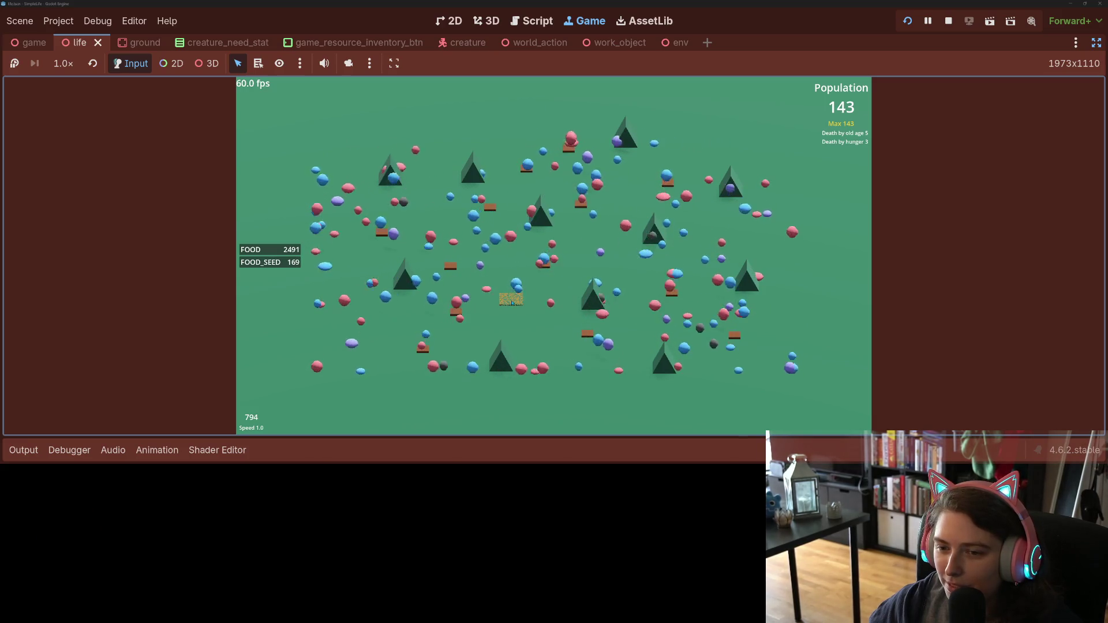
{"action": "left_click", "coordinate": [335, 192]}
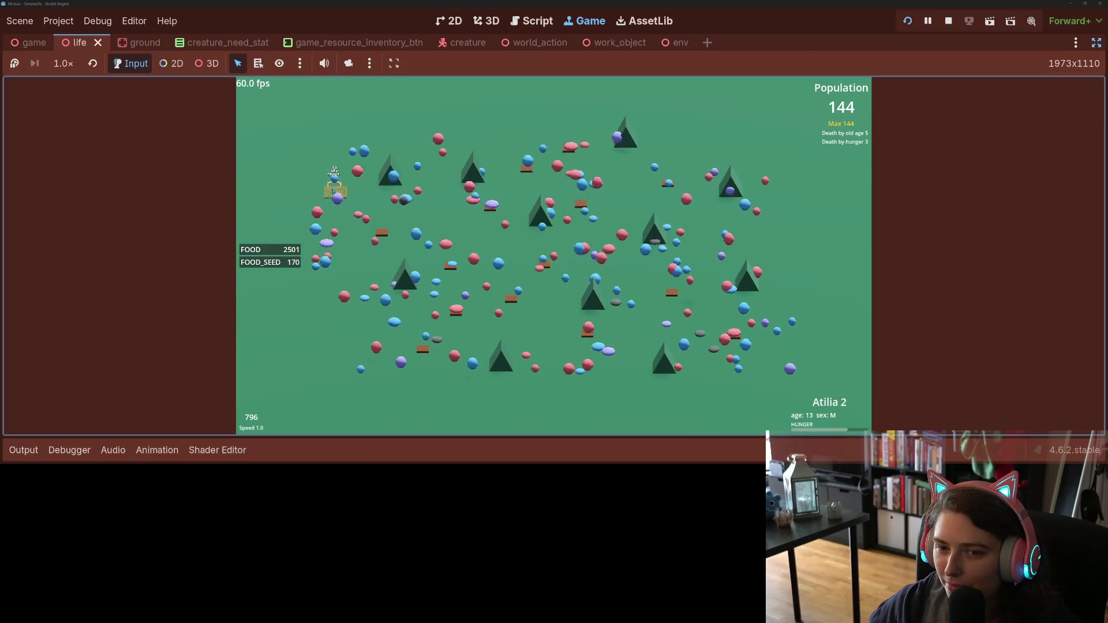
Step: Close the creature's info panel and let the simulation grow to 187 creatures
{"action": "left_click", "coordinate": [376, 205]}
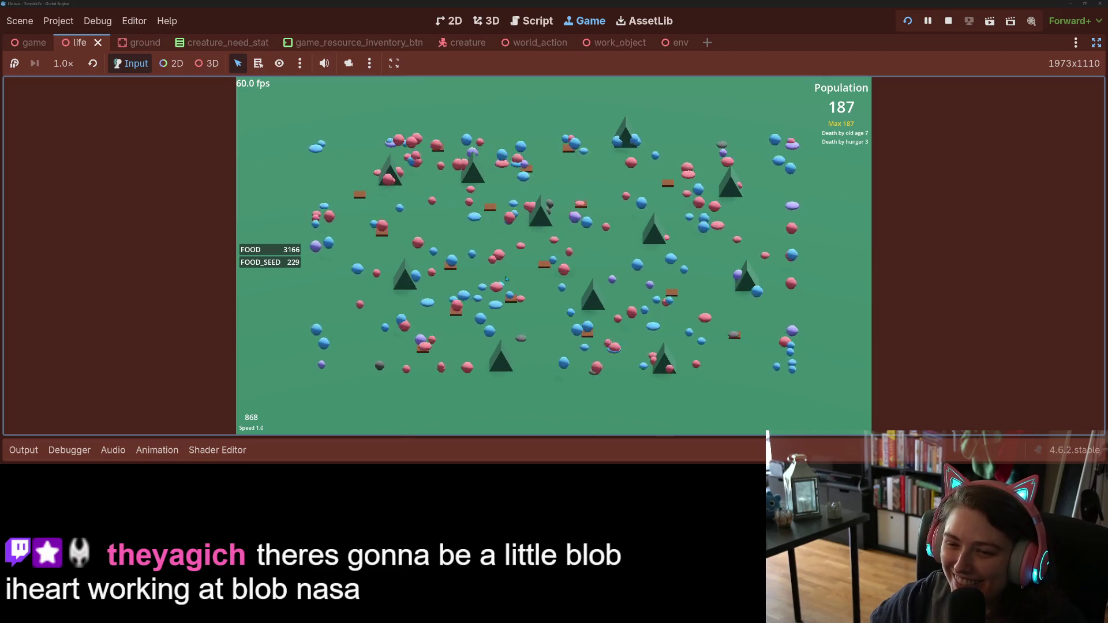
Step: Inspect creatures one after another, ending on a 26-year-old's age, sex and hunger panel
{"action": "left_click", "coordinate": [500, 282]}
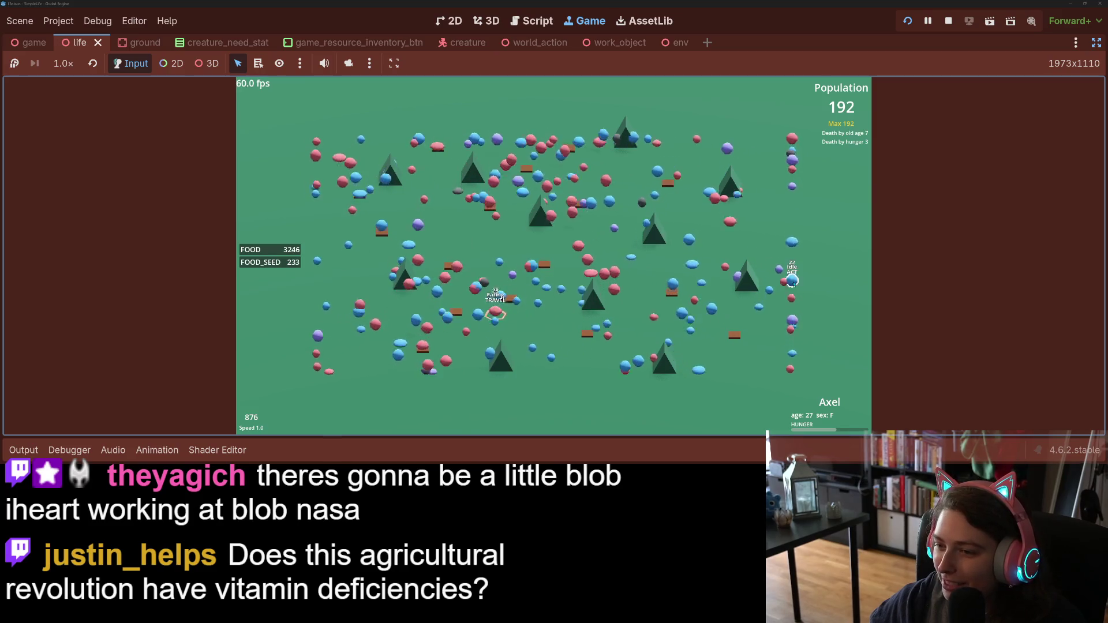
{"action": "left_click", "coordinate": [791, 282]}
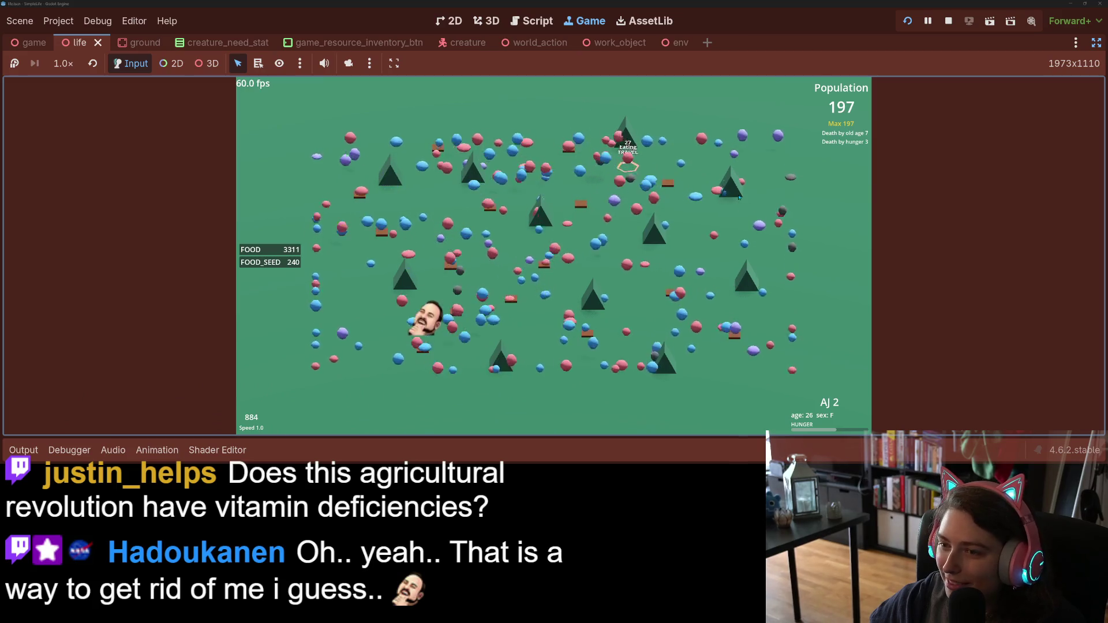
{"action": "left_click", "coordinate": [693, 188]}
{"action": "left_click", "coordinate": [693, 187]}
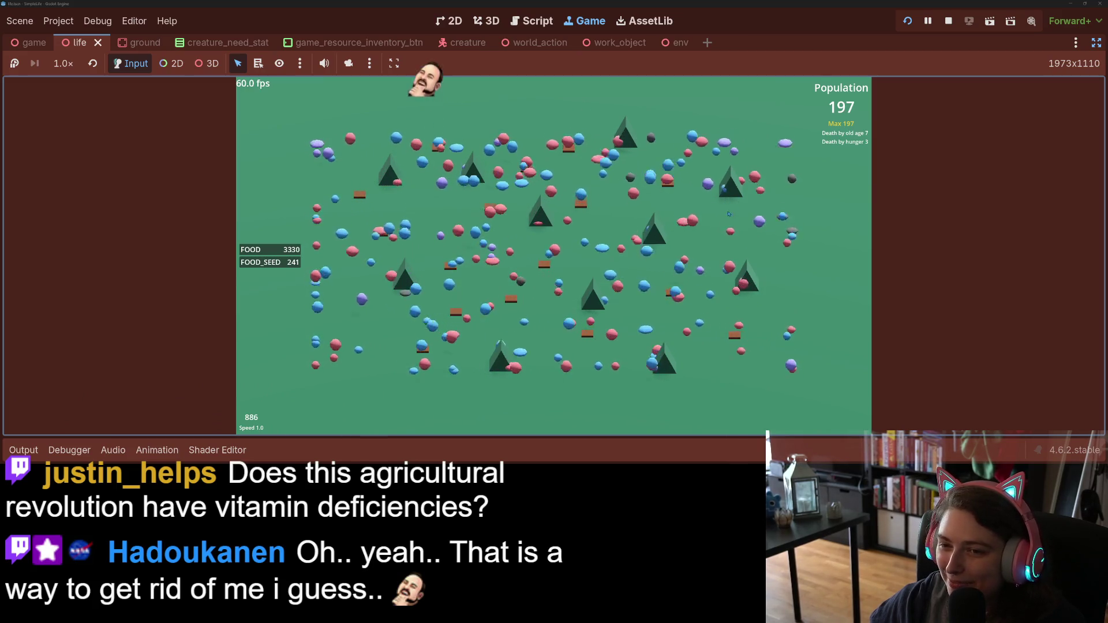
{"action": "left_click", "coordinate": [791, 372]}
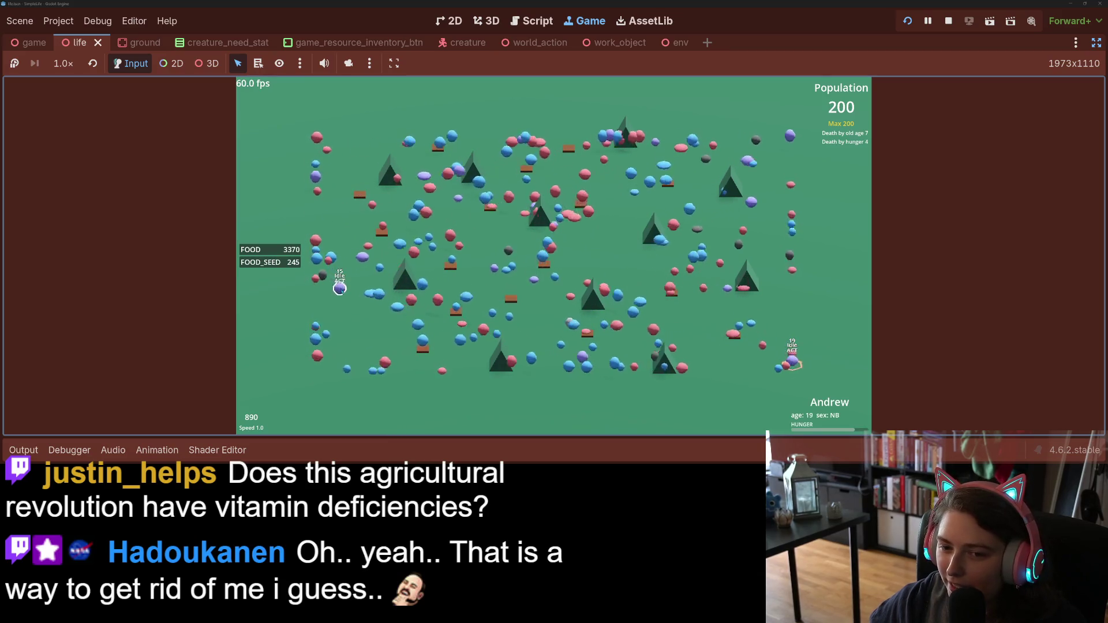
{"action": "left_click", "coordinate": [340, 288]}
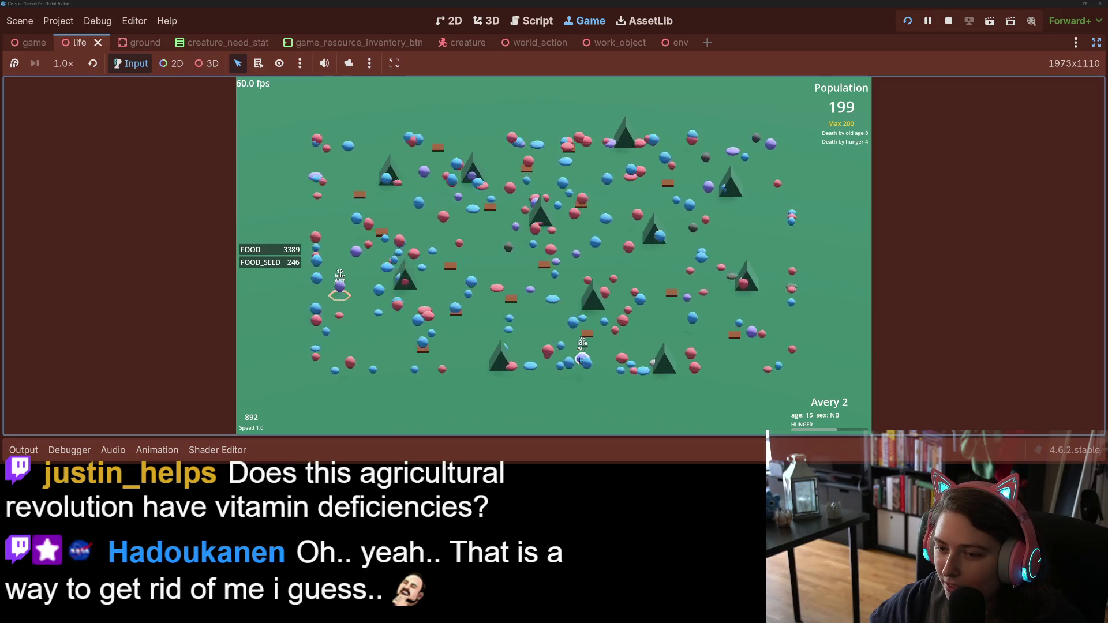
{"action": "left_click", "coordinate": [582, 360]}
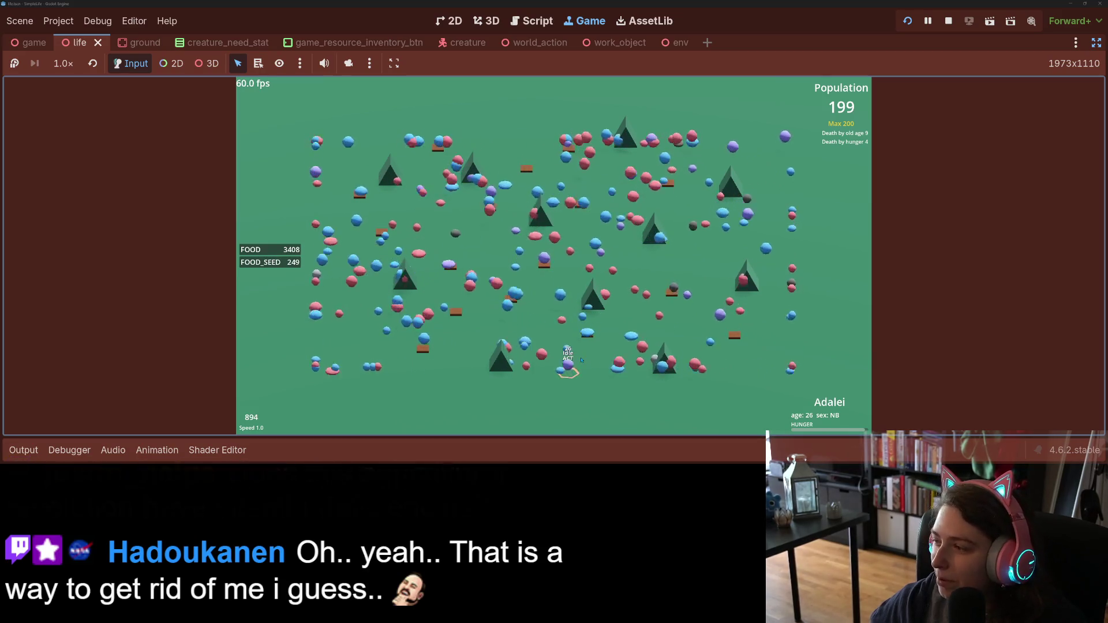
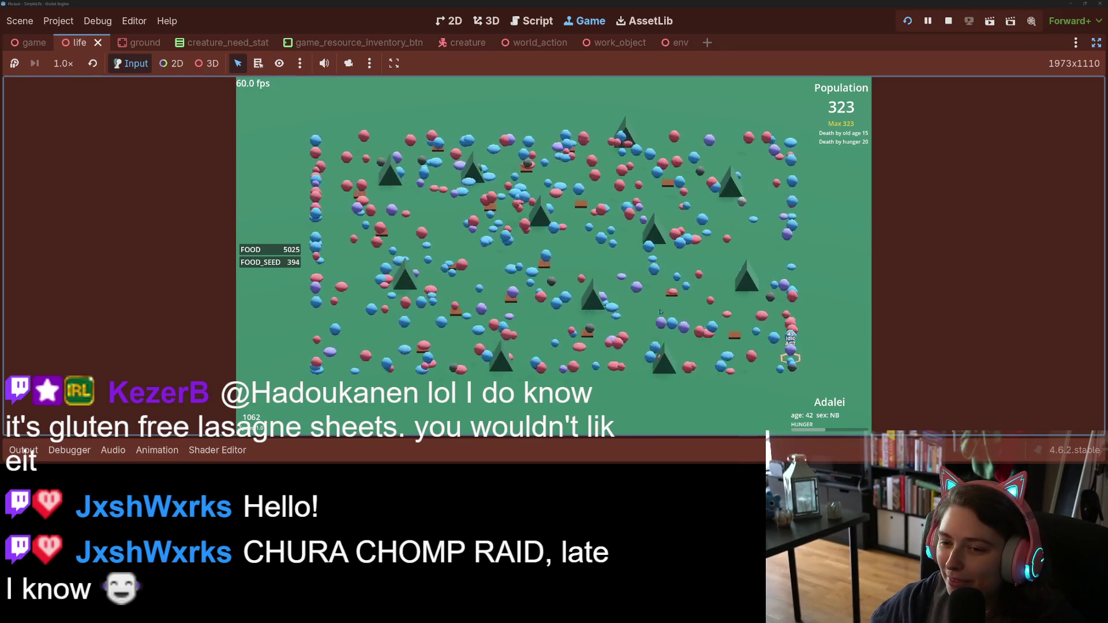
Step: Inspect the stats of several creatures in the running simulation, including the mating ones
{"action": "left_click", "coordinate": [699, 237]}
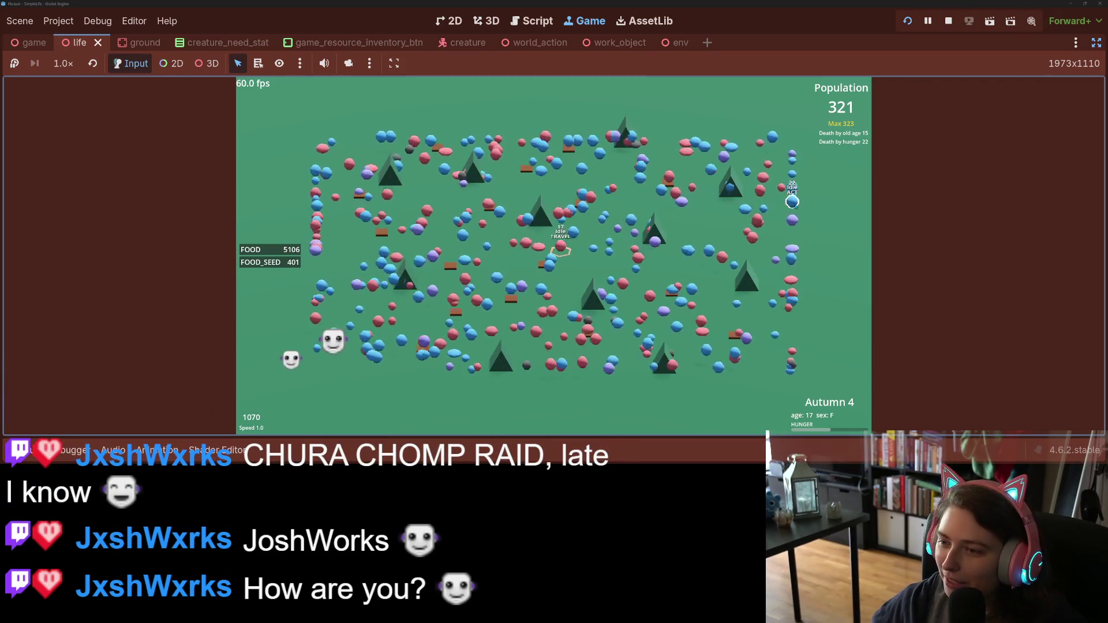
{"action": "left_click", "coordinate": [765, 173]}
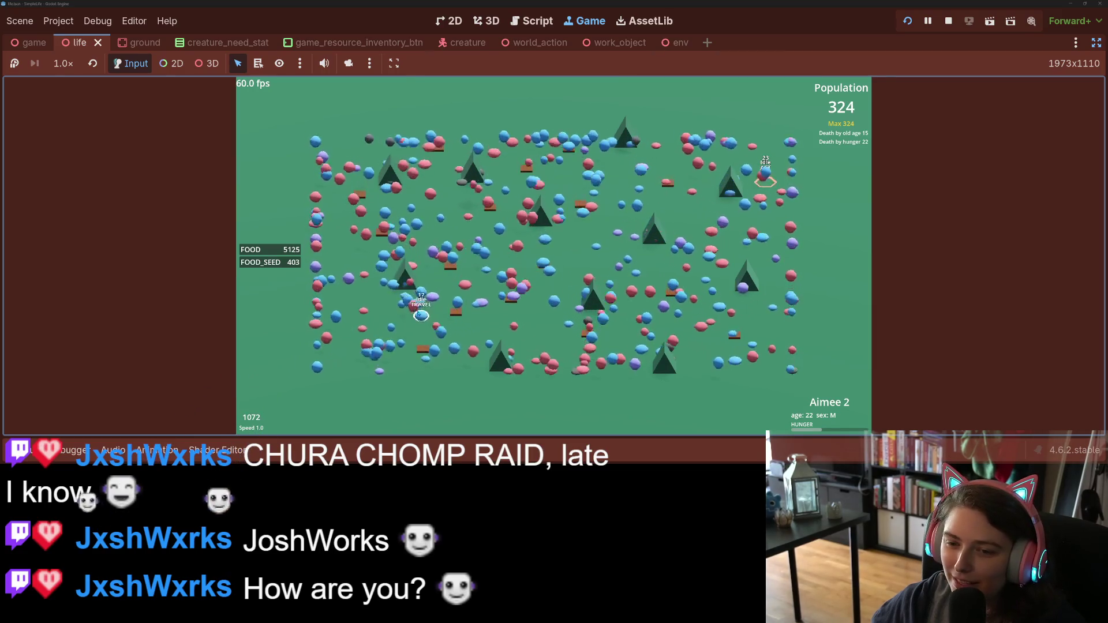
{"action": "left_click", "coordinate": [422, 309]}
{"action": "left_click", "coordinate": [422, 310]}
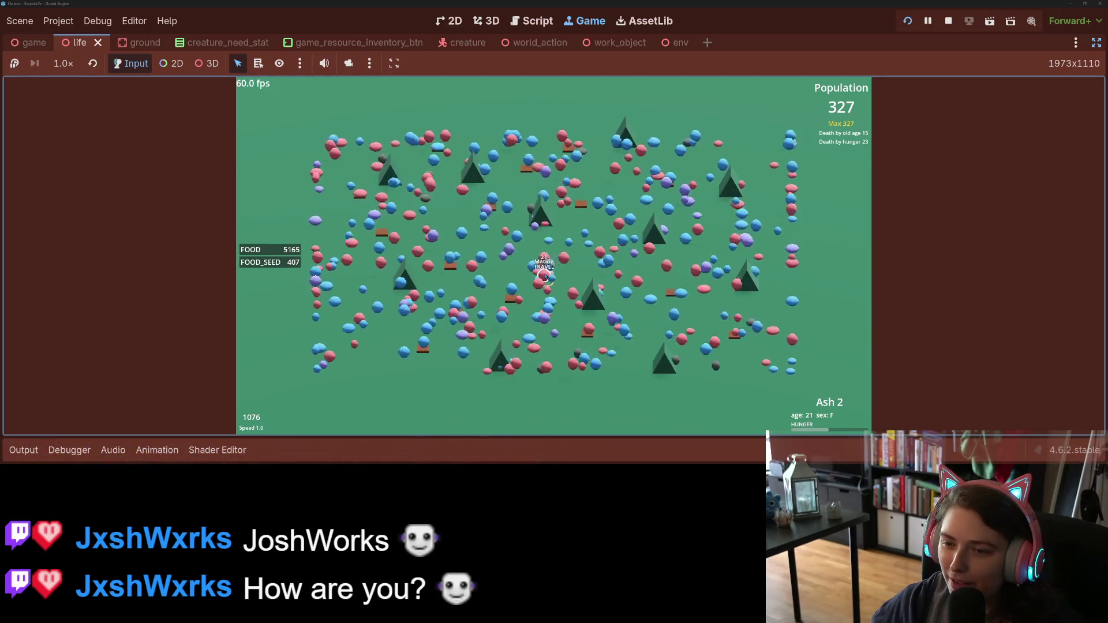
{"action": "left_click", "coordinate": [598, 283]}
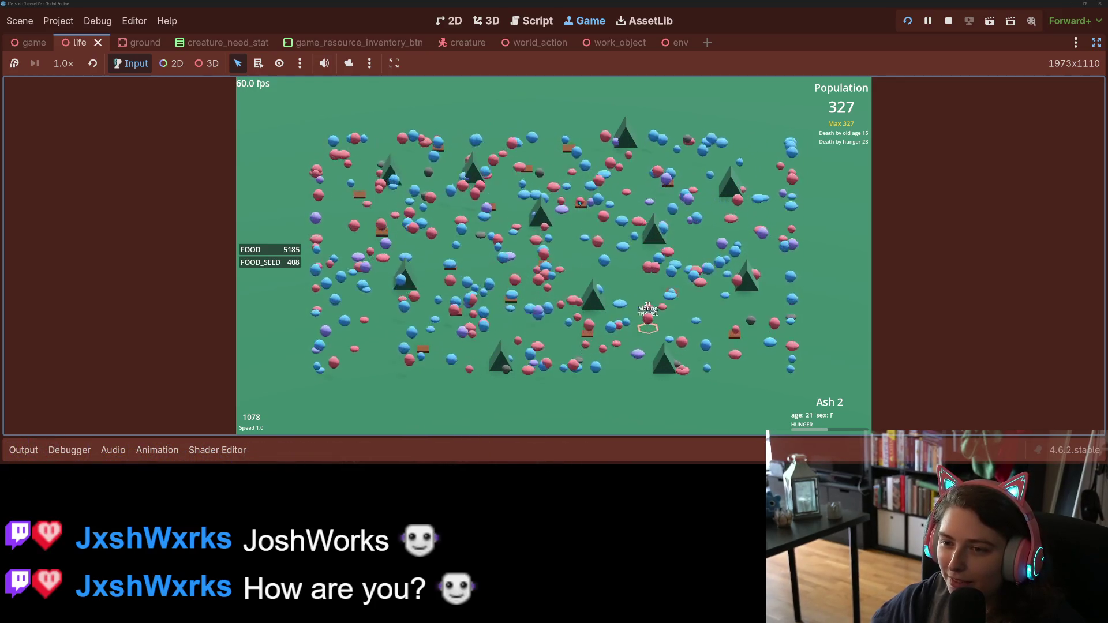
{"action": "left_click", "coordinate": [599, 206]}
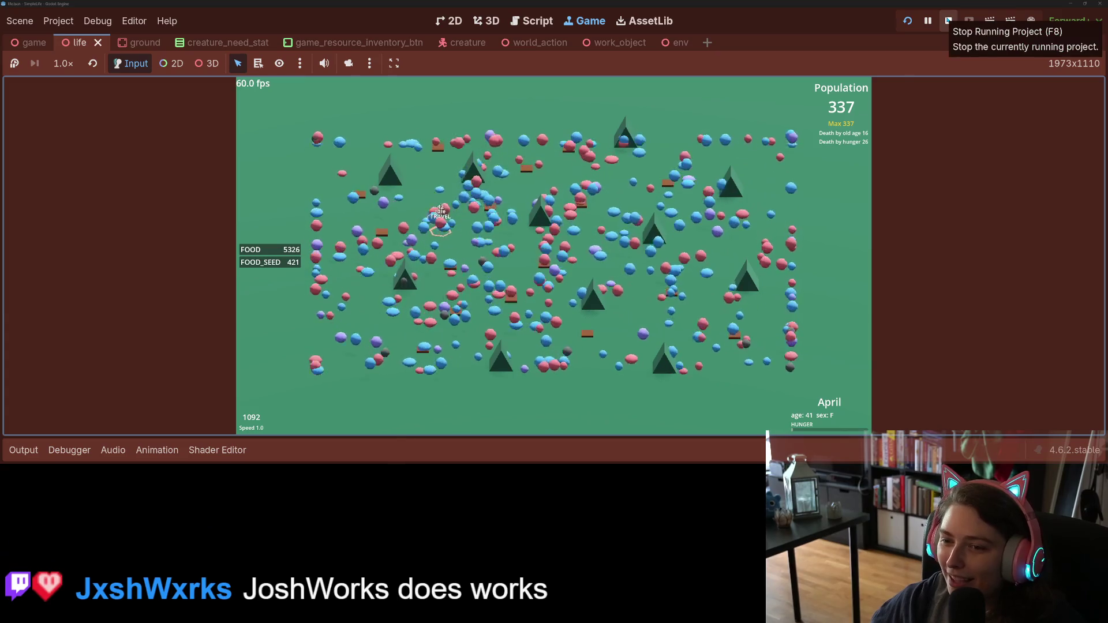
Step: Stop the simulation, restore the editor side panels, and switch to GitHub Desktop
{"action": "left_click", "coordinate": [948, 22]}
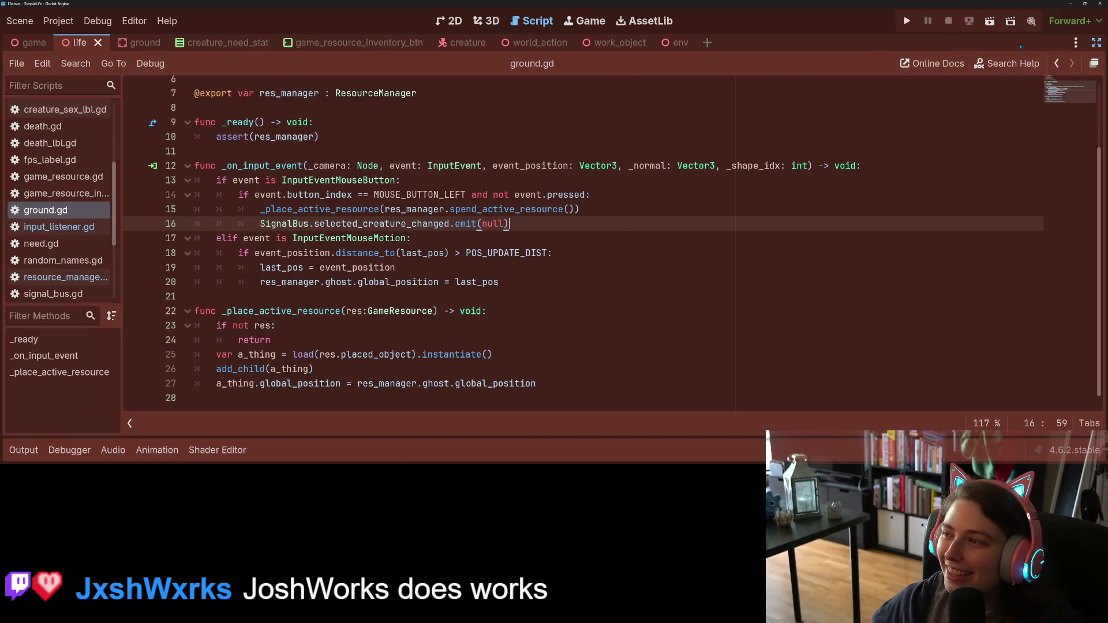
{"action": "left_click", "coordinate": [1096, 42]}
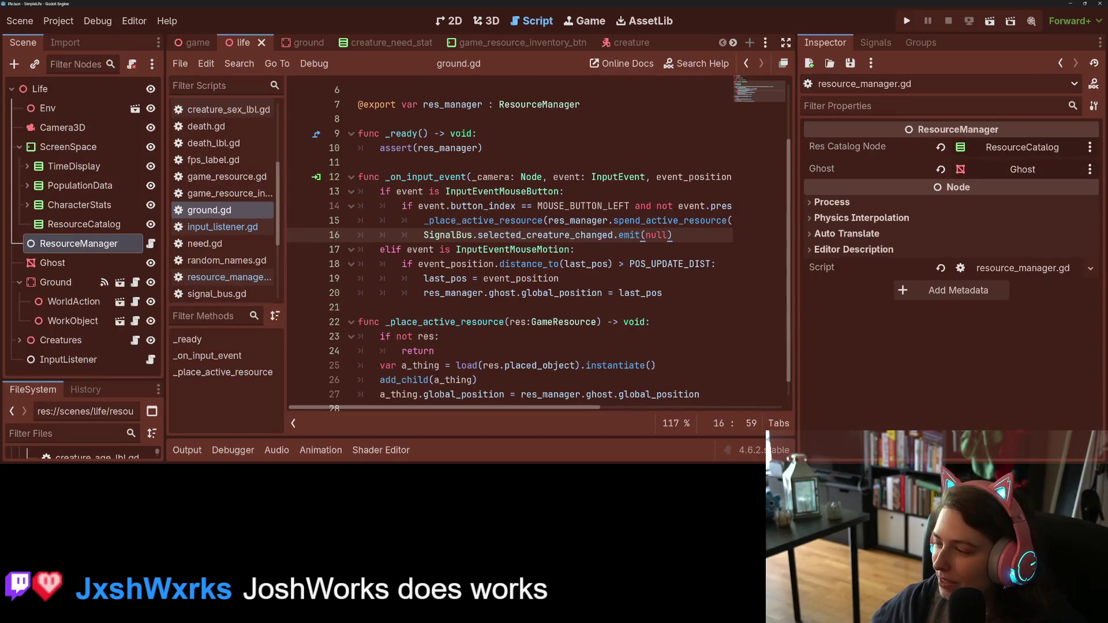
{"action": "key", "text": "alt+Tab"}
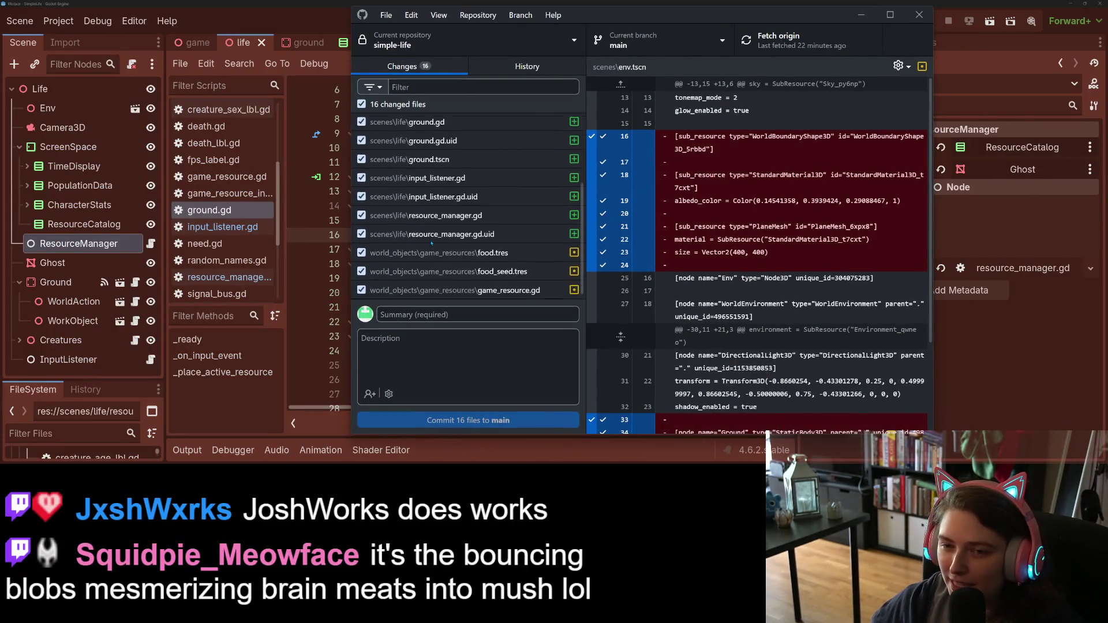
Step: Review the game_resource.gd and life.tscn diffs, then focus the commit Summary field
{"action": "left_click", "coordinate": [485, 290]}
{"action": "scroll", "coordinate": [486, 281], "scroll_direction": "up", "scroll_amount": 3}
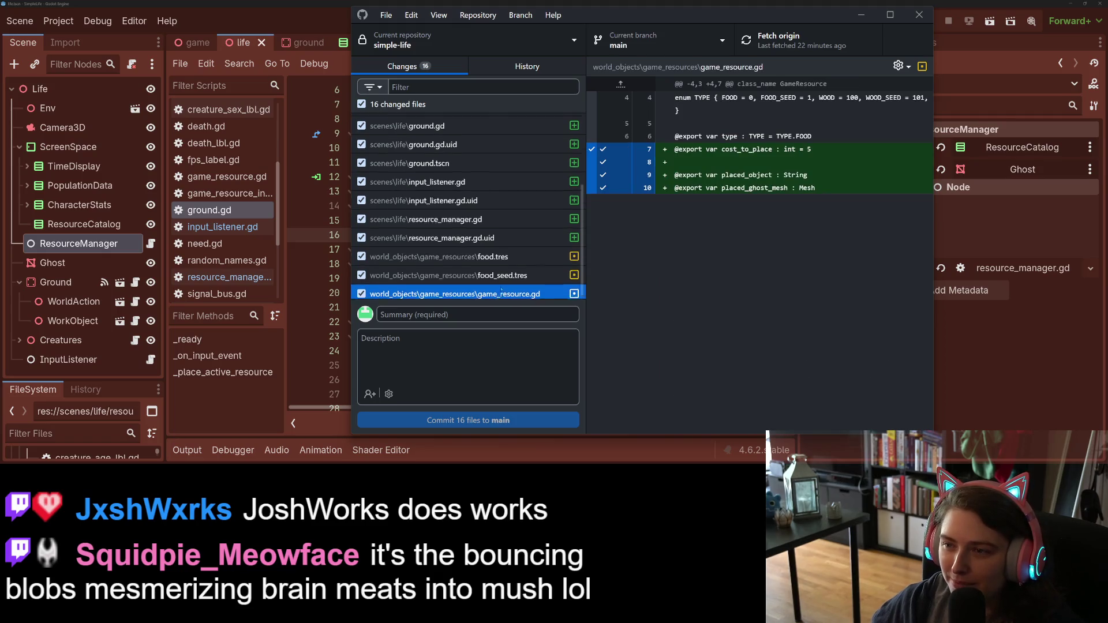
{"action": "left_click", "coordinate": [462, 161]}
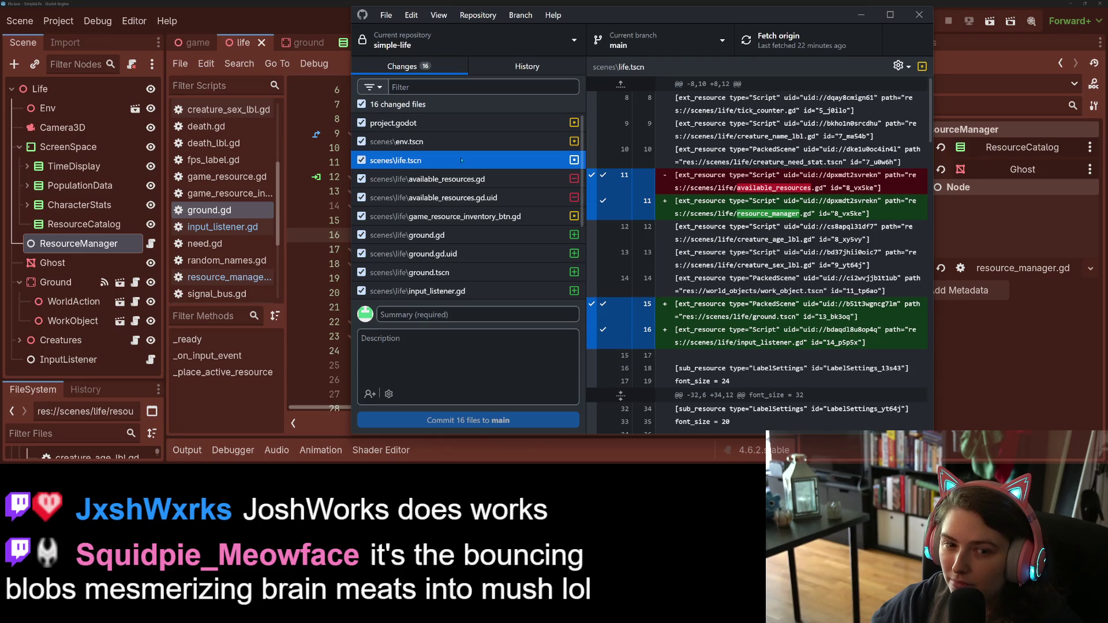
{"action": "left_click", "coordinate": [481, 315]}
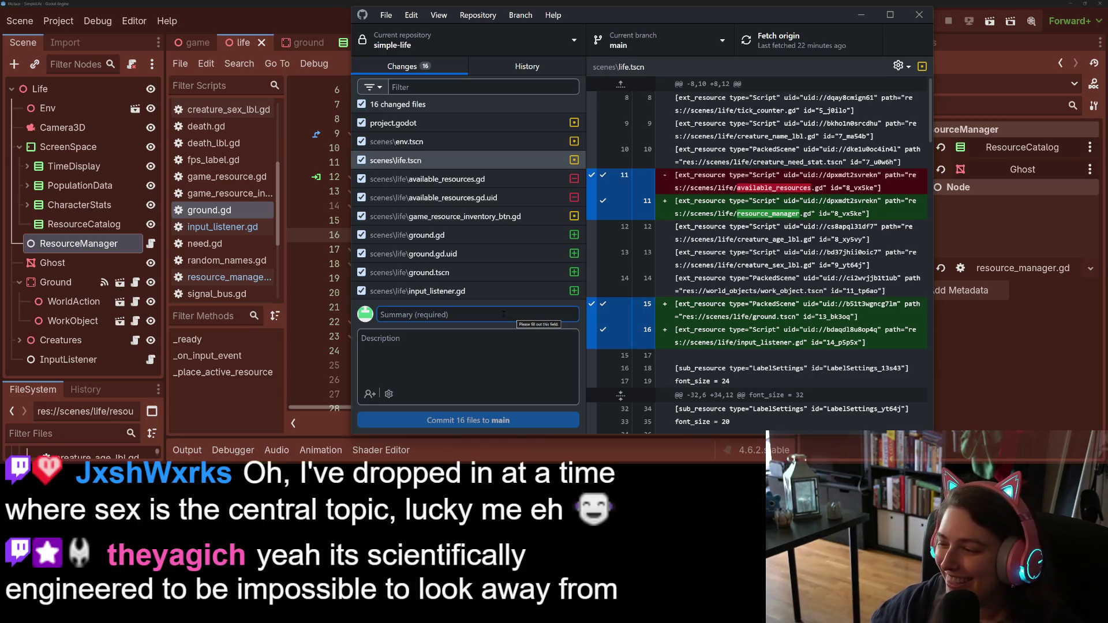
Step: Back in Godot, enlarge the FileSystem dock and select food.tres to show its properties
{"action": "key", "text": "alt+Tab"}
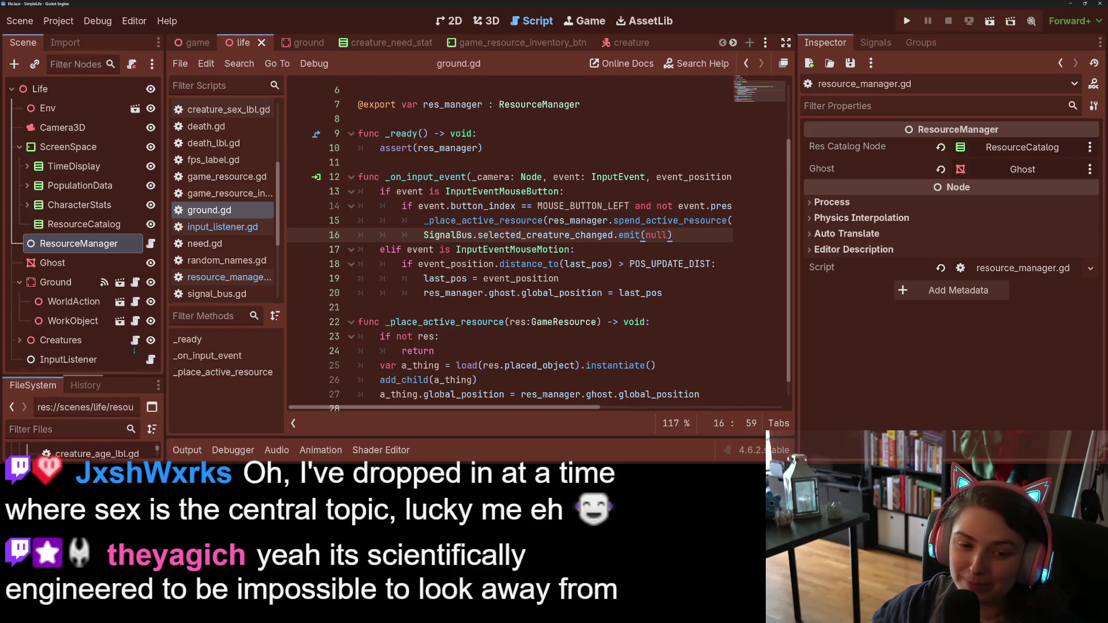
{"action": "left_click_drag", "start_coordinate": [142, 380], "coordinate": [143, 114]}
{"action": "scroll", "coordinate": [126, 375], "scroll_direction": "down", "scroll_amount": 5}
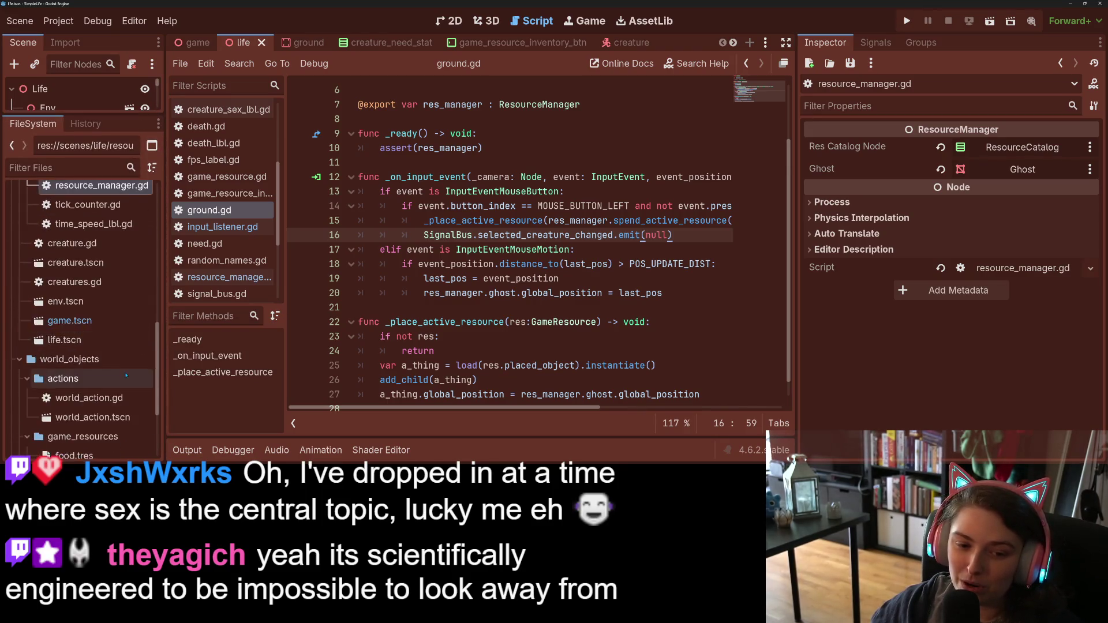
{"action": "scroll", "coordinate": [126, 376], "scroll_direction": "down", "scroll_amount": 3}
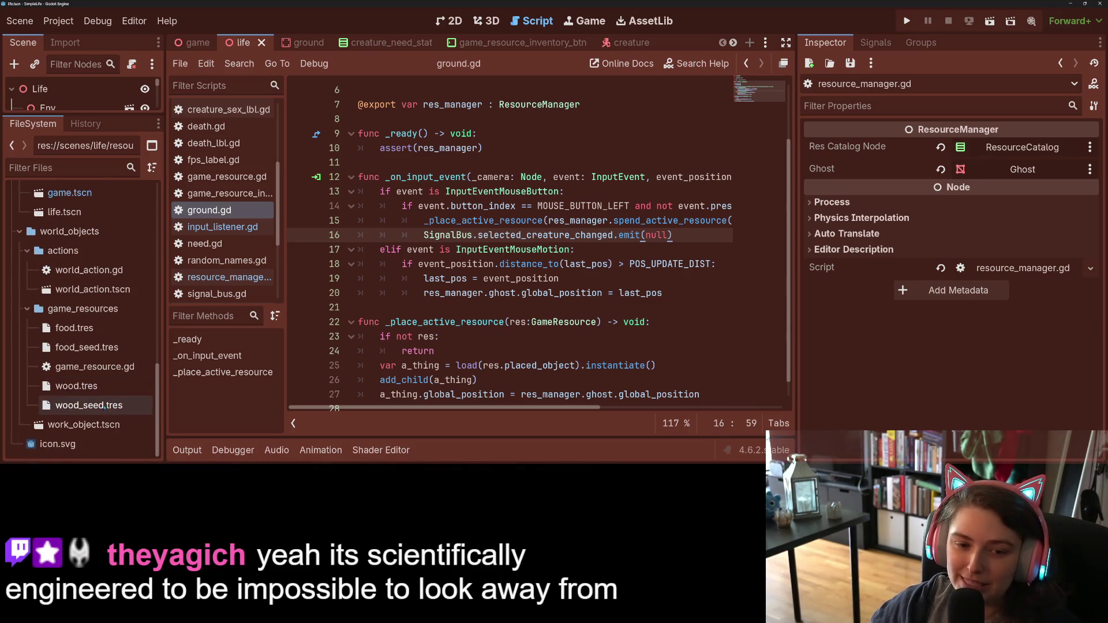
{"action": "left_click", "coordinate": [74, 327]}
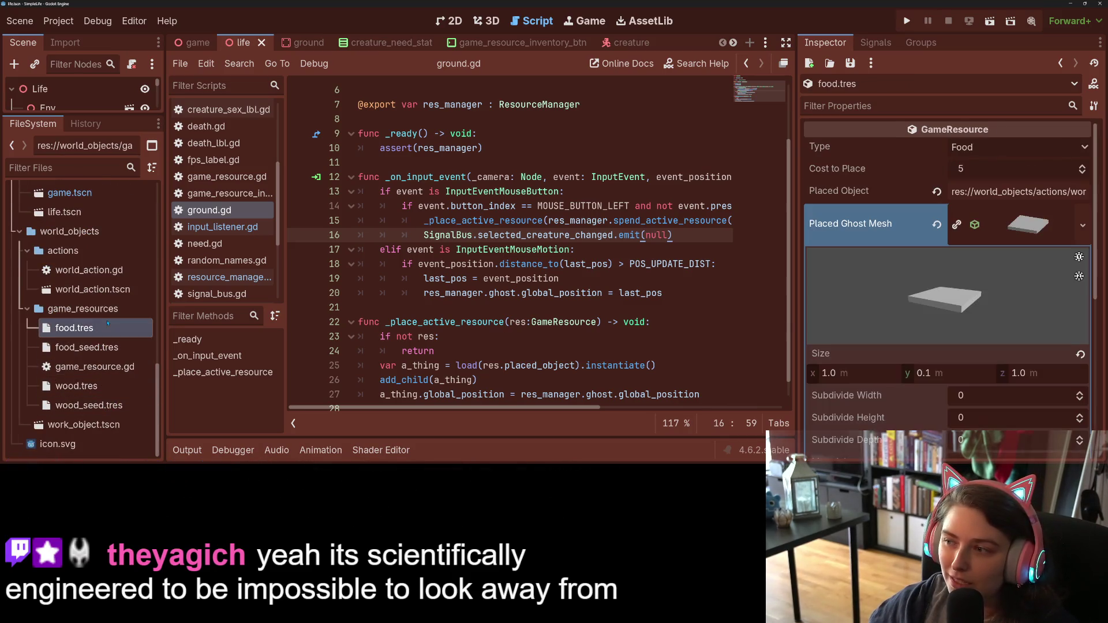
Step: Set food.tres Cost to Place to 20, save resource and scene, then return to GitHub Desktop
{"action": "left_click", "coordinate": [1022, 234]}
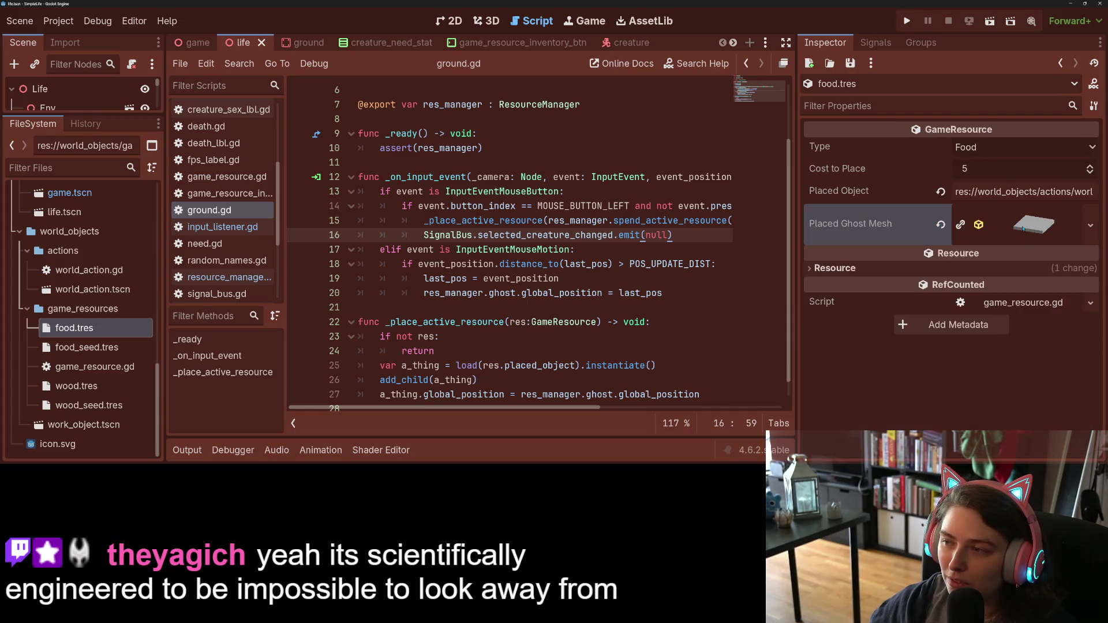
{"action": "left_click", "coordinate": [997, 169]}
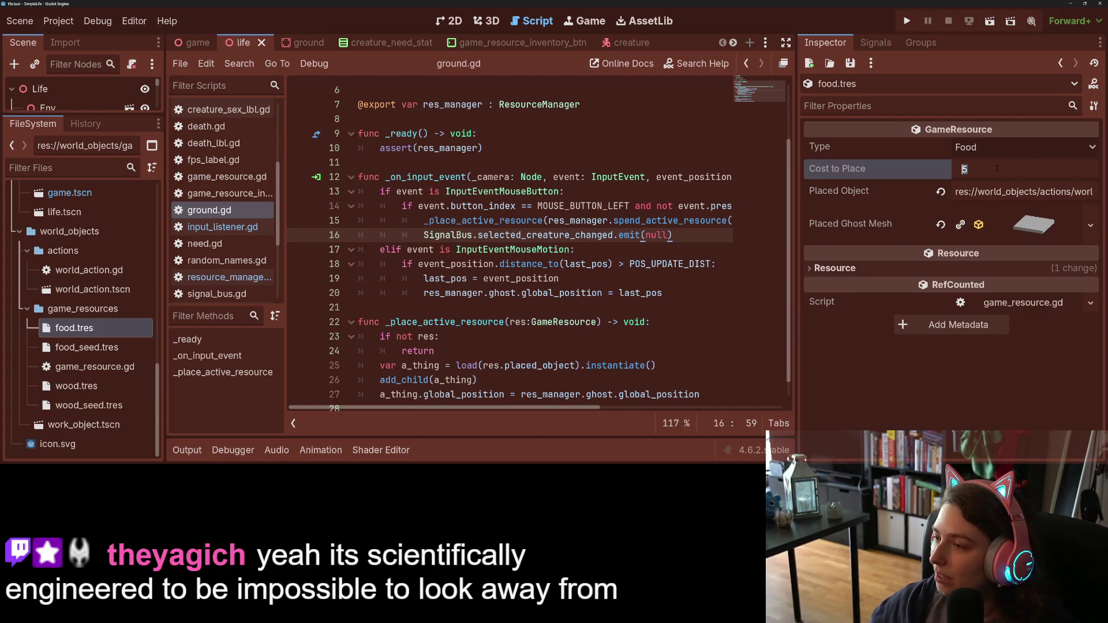
{"action": "type", "text": "20"}
{"action": "key", "text": "Return"}
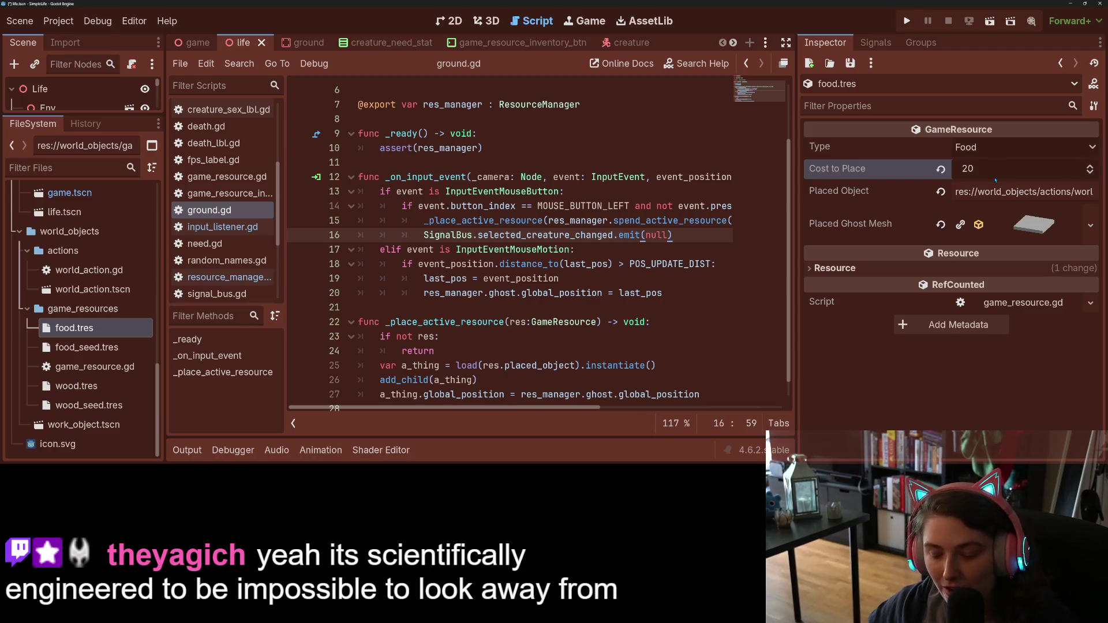
{"action": "key", "text": "ctrl+s"}
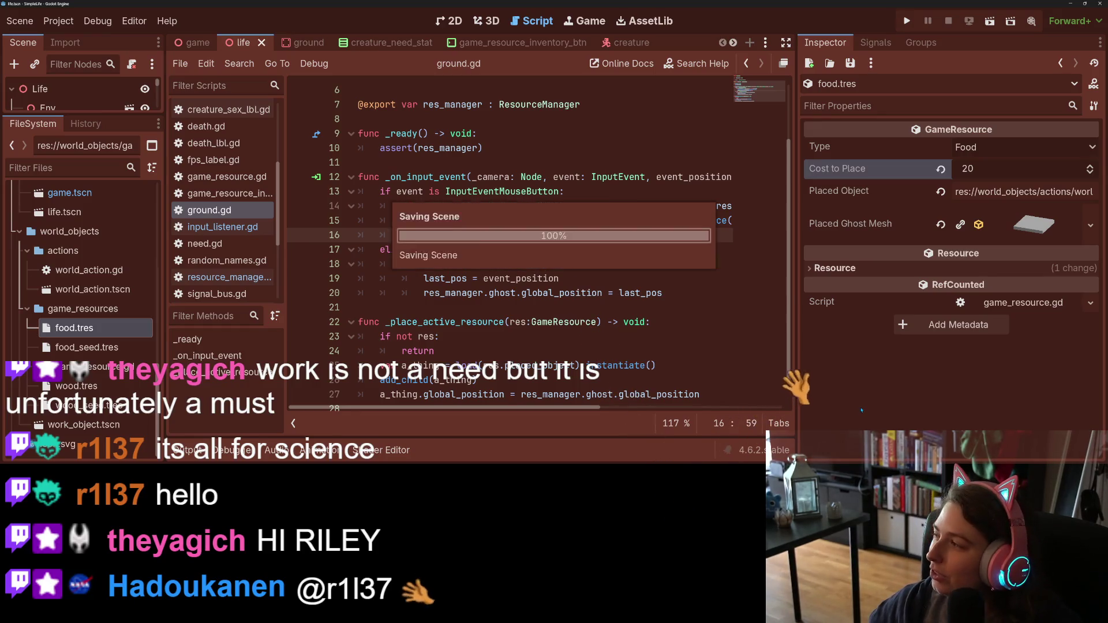
{"action": "key", "text": "ctrl+s"}
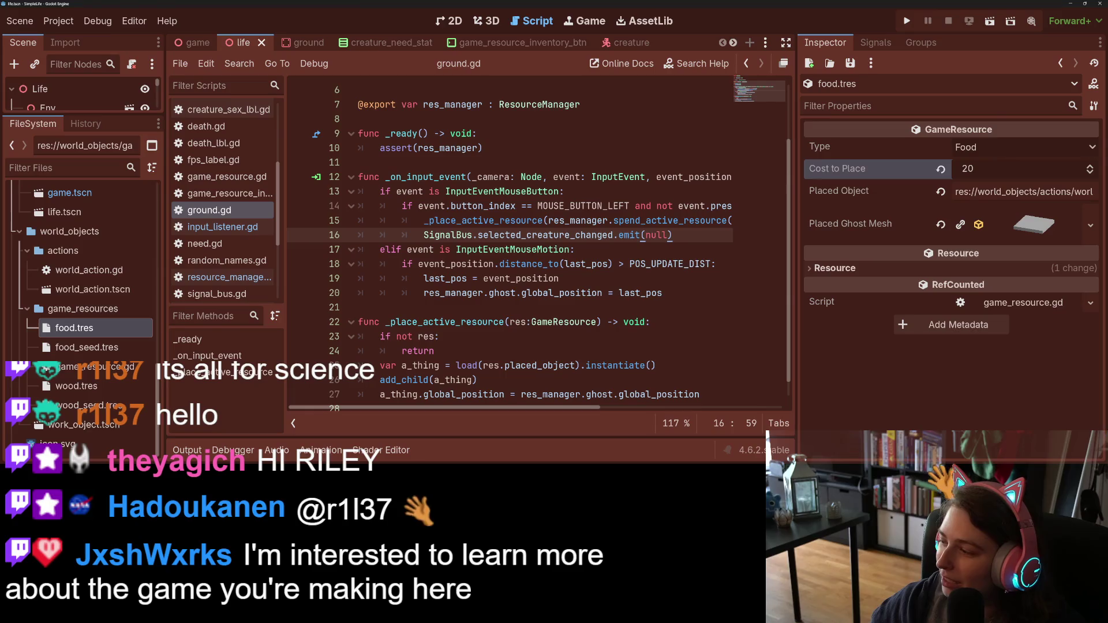
{"action": "key", "text": "alt+Tab"}
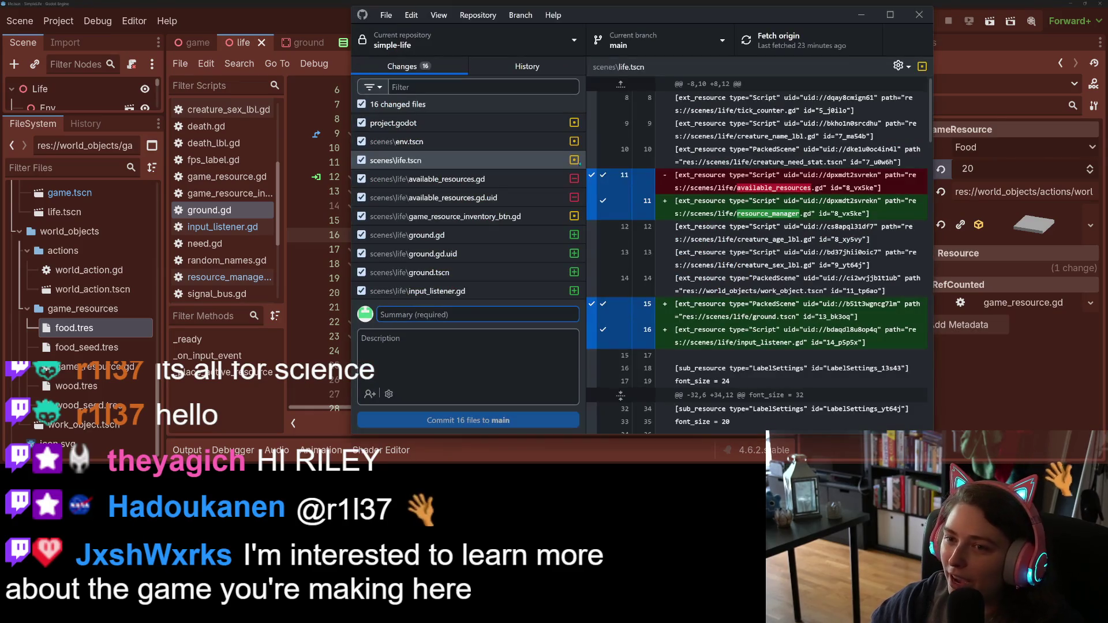
{"action": "scroll", "coordinate": [490, 195], "scroll_direction": "down", "scroll_amount": 2}
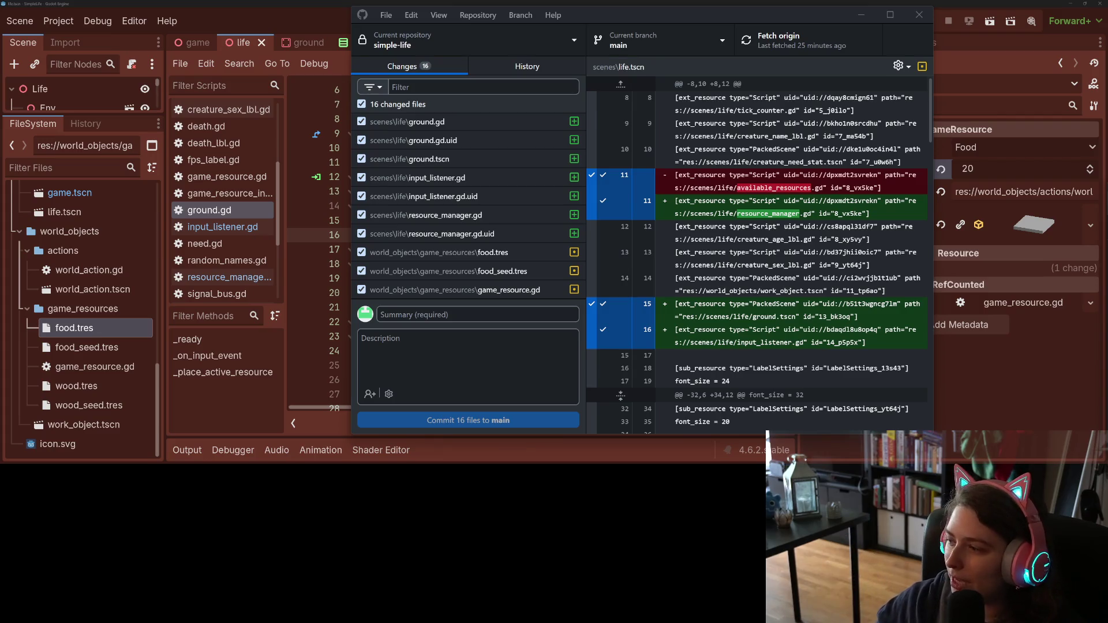
{"action": "left_click", "coordinate": [520, 315]}
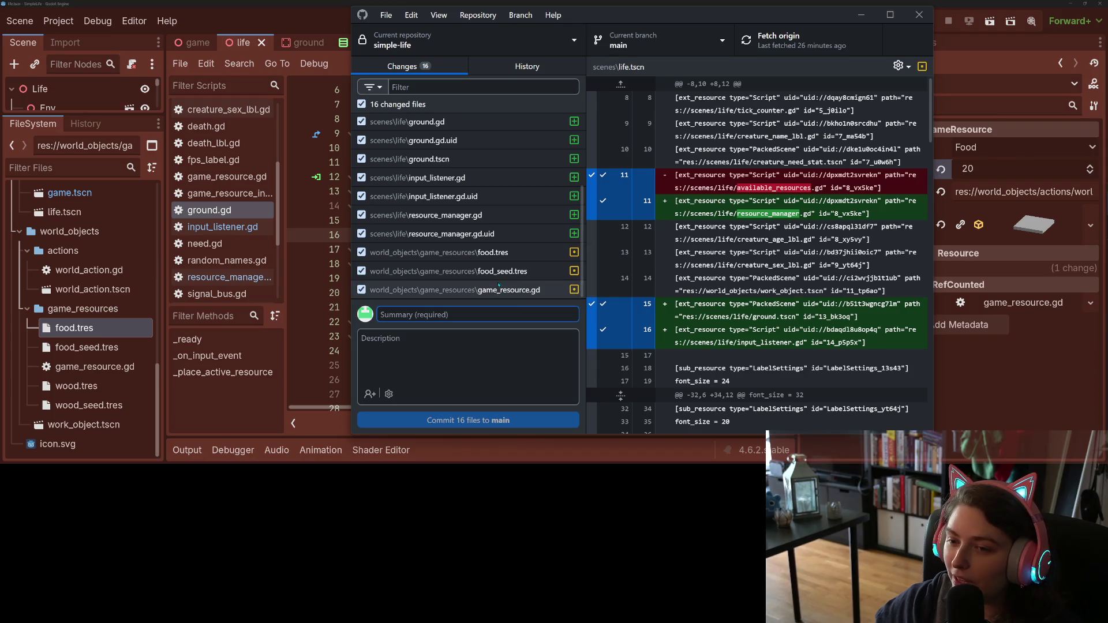
Step: Review diffs for available_resources, game_resource_inventory_btn.gd, env.tscn, game_resource.gd and resource_manager.gd.uid
{"action": "scroll", "coordinate": [493, 271], "scroll_direction": "up", "scroll_amount": 3}
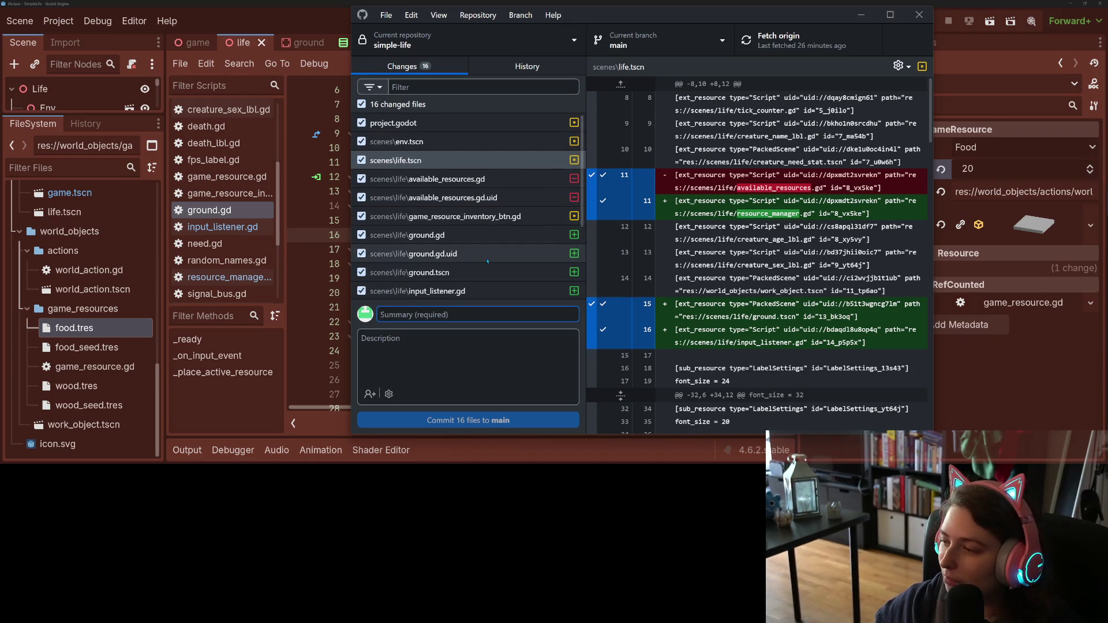
{"action": "left_click", "coordinate": [472, 198]}
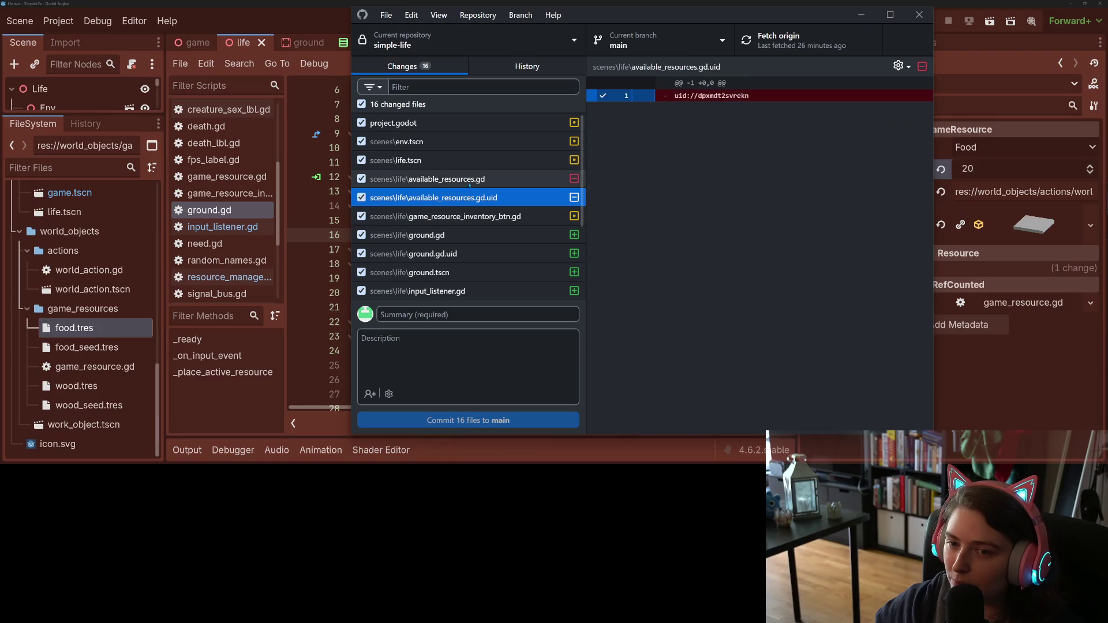
{"action": "left_click", "coordinate": [472, 179]}
{"action": "left_click", "coordinate": [471, 216]}
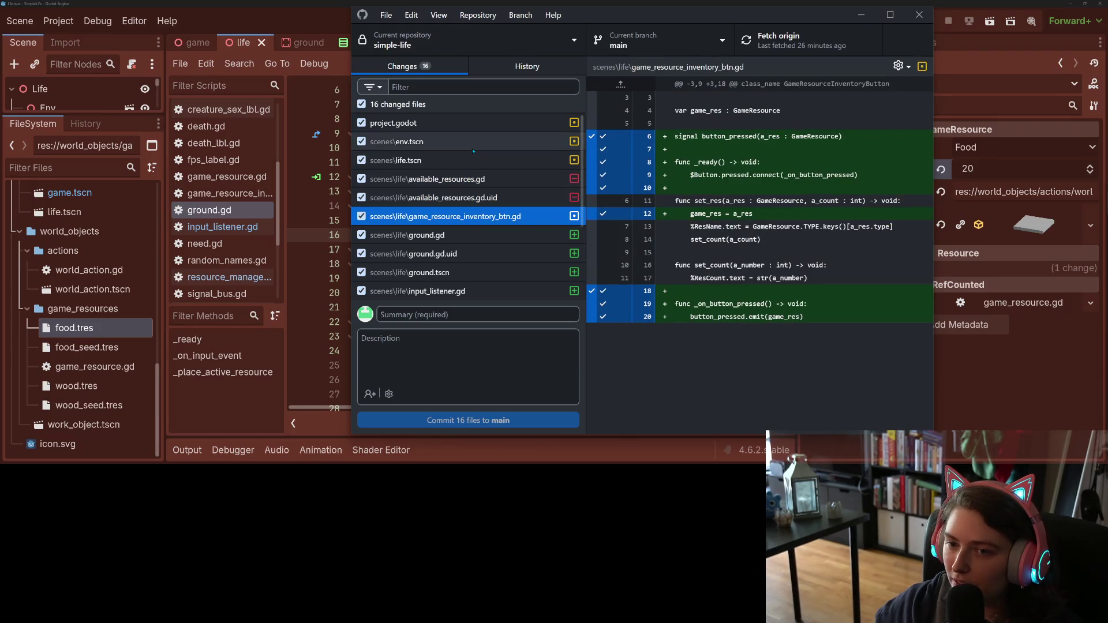
{"action": "left_click", "coordinate": [468, 142]}
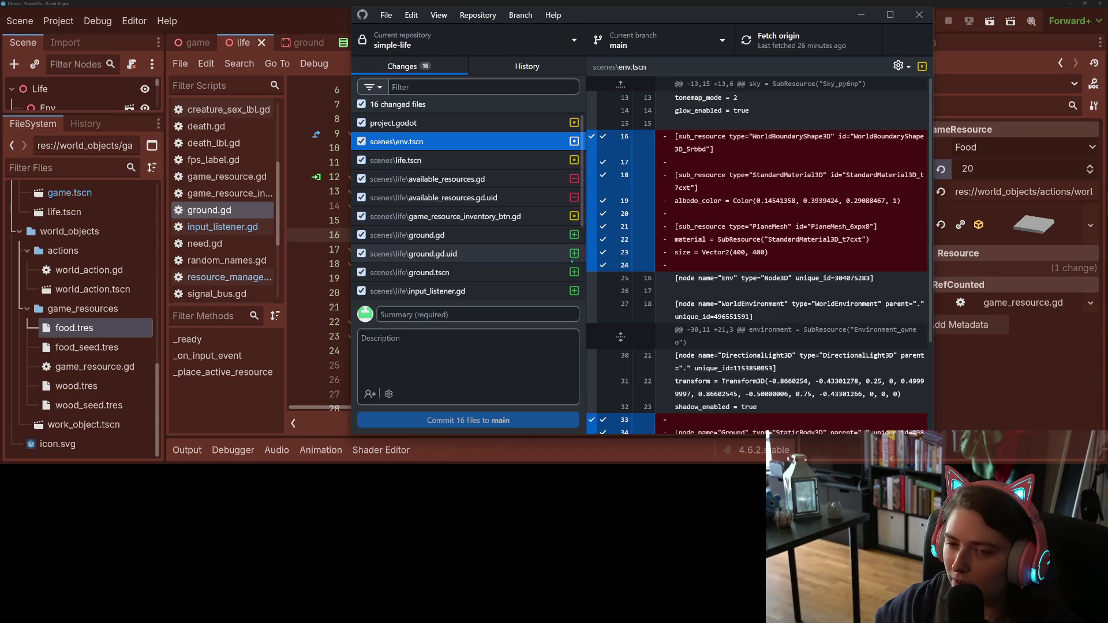
{"action": "scroll", "coordinate": [479, 254], "scroll_direction": "down", "scroll_amount": 3}
{"action": "left_click", "coordinate": [495, 290]}
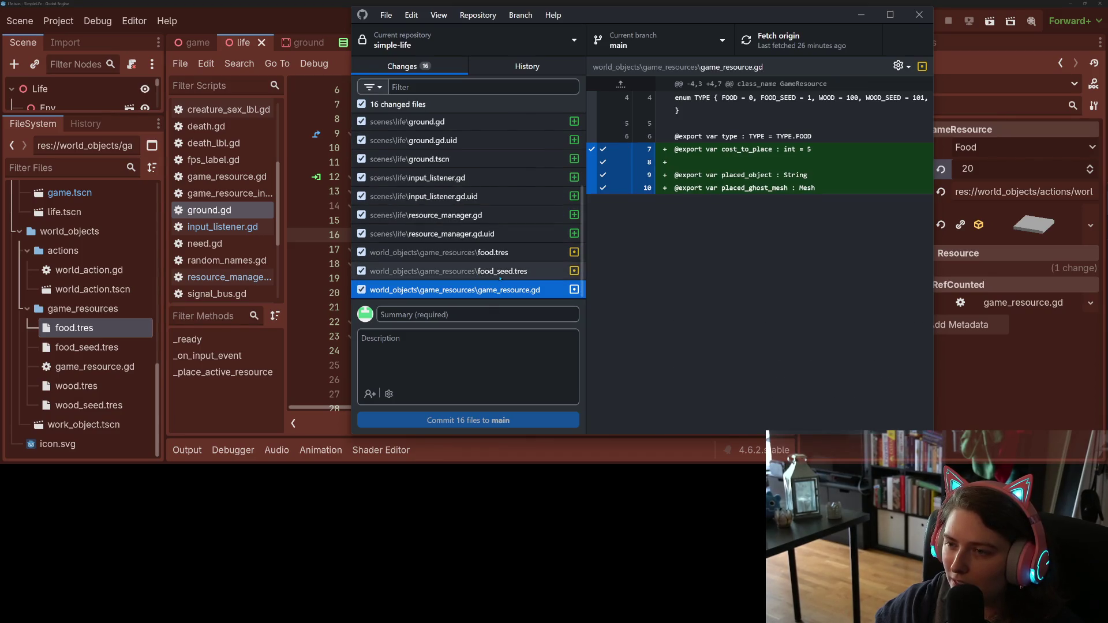
{"action": "left_click", "coordinate": [501, 234]}
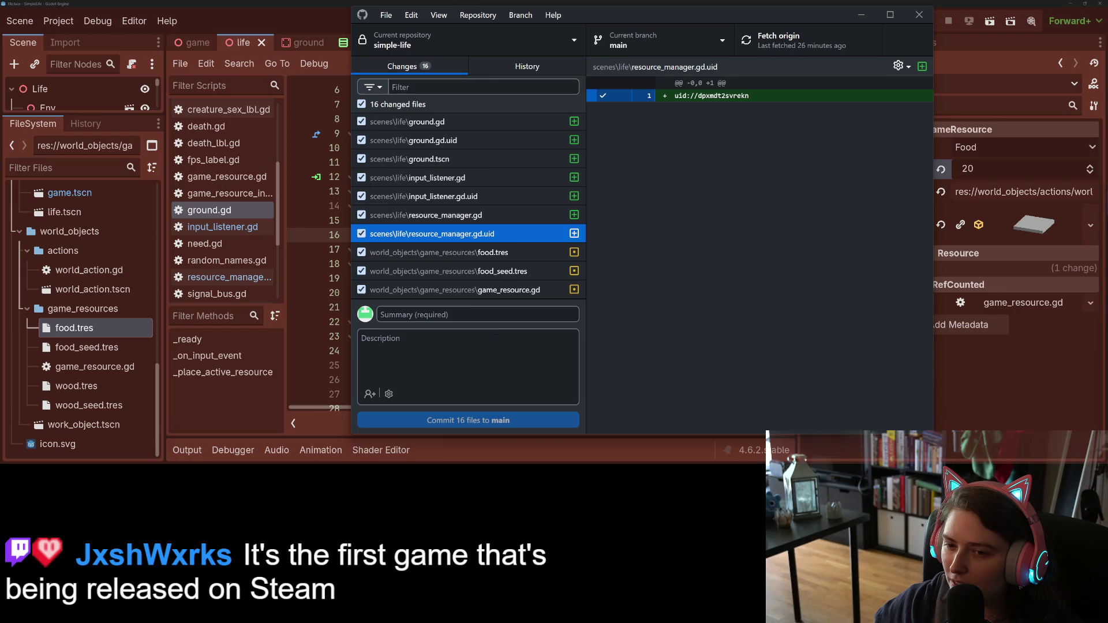
Step: Commit all 16 files to main as 'adds ability to place new objects in the wolrld', then minimize
{"action": "left_click", "coordinate": [502, 315]}
{"action": "type", "text": "adds ability to place "}
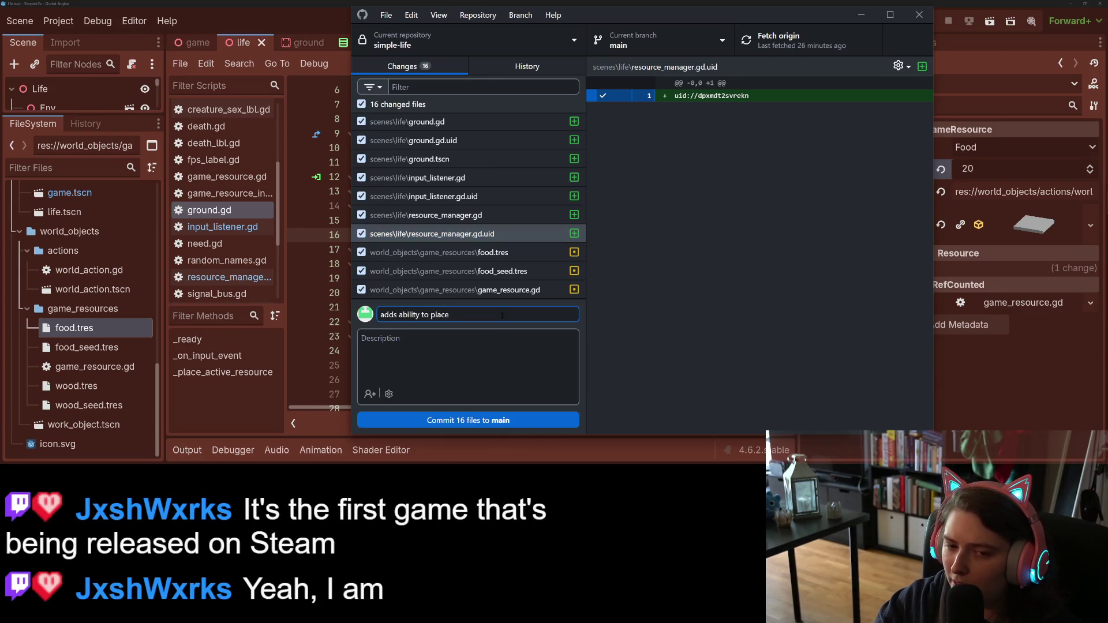
{"action": "type", "text": "new"}
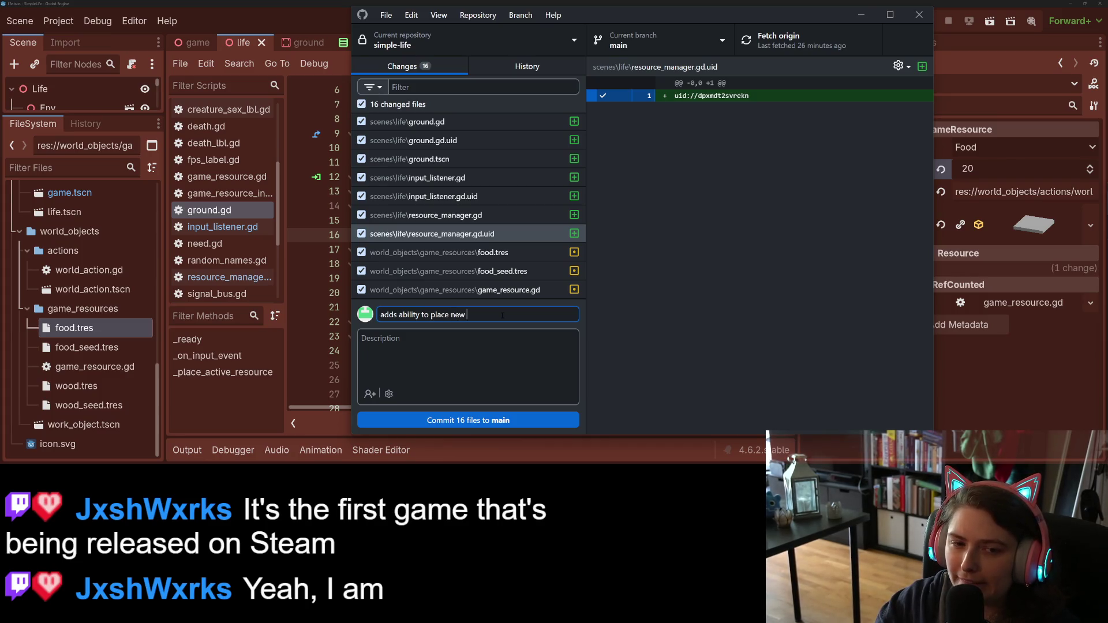
{"action": "type", "text": " objects in the wol"}
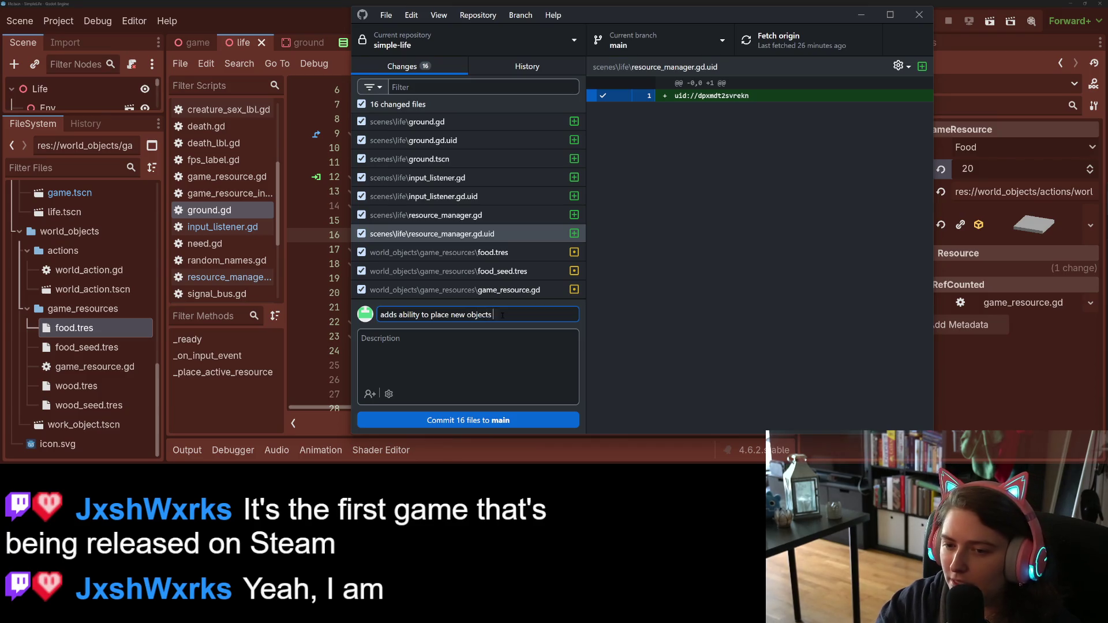
{"action": "type", "text": "rld"}
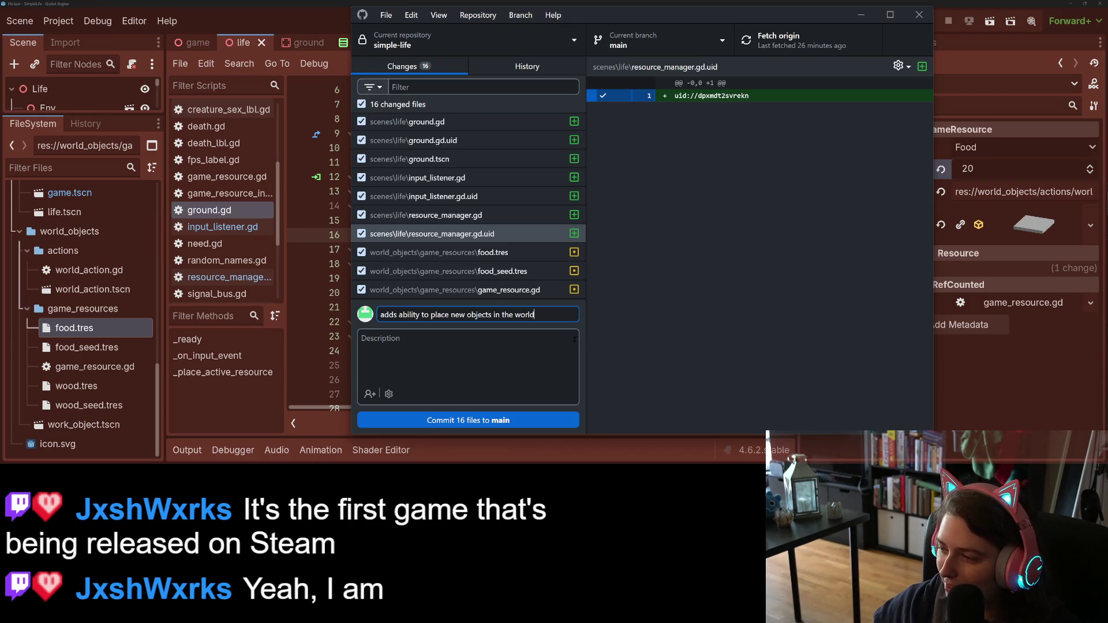
{"action": "left_click", "coordinate": [509, 421]}
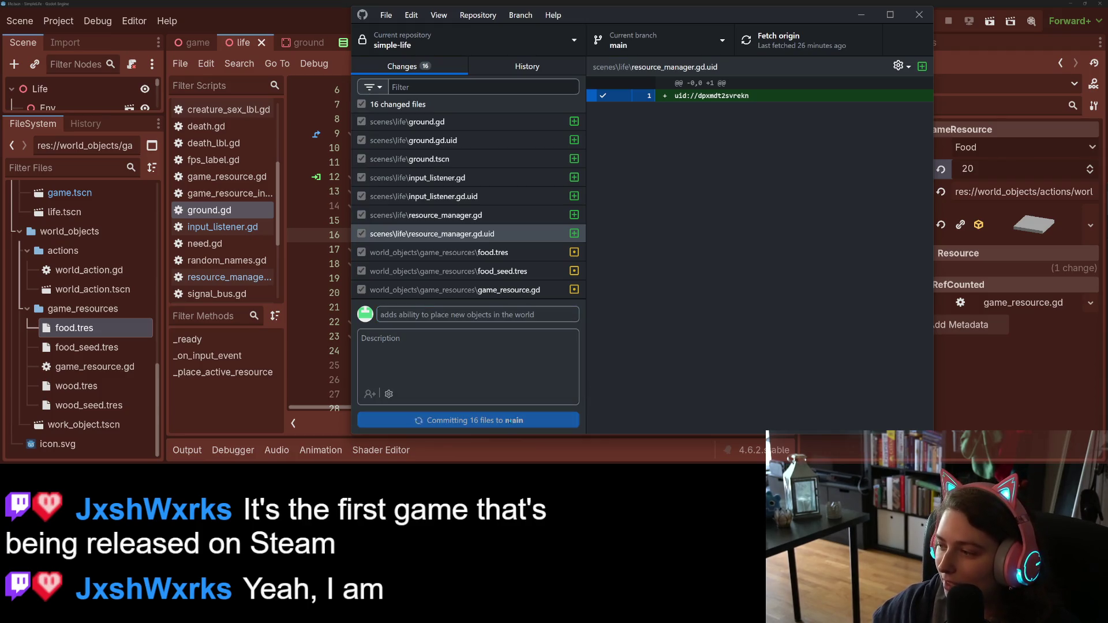
{"action": "left_click", "coordinate": [861, 14]}
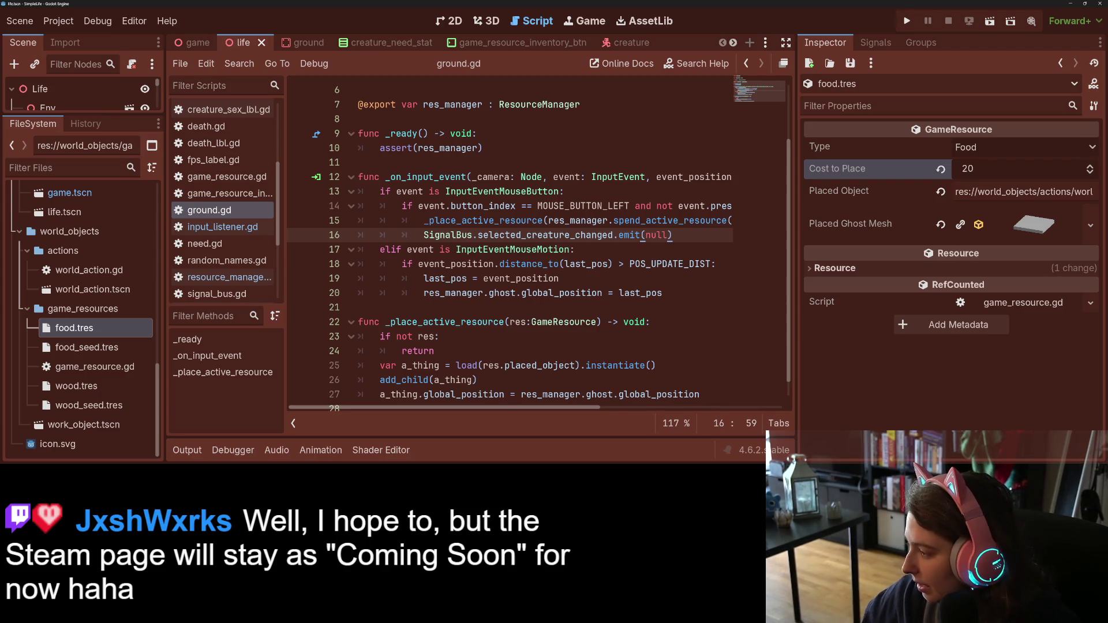
Step: On the Trello board, open and close the buy-objects card, then drag it from Todo to Done
{"action": "key", "text": "alt+Tab"}
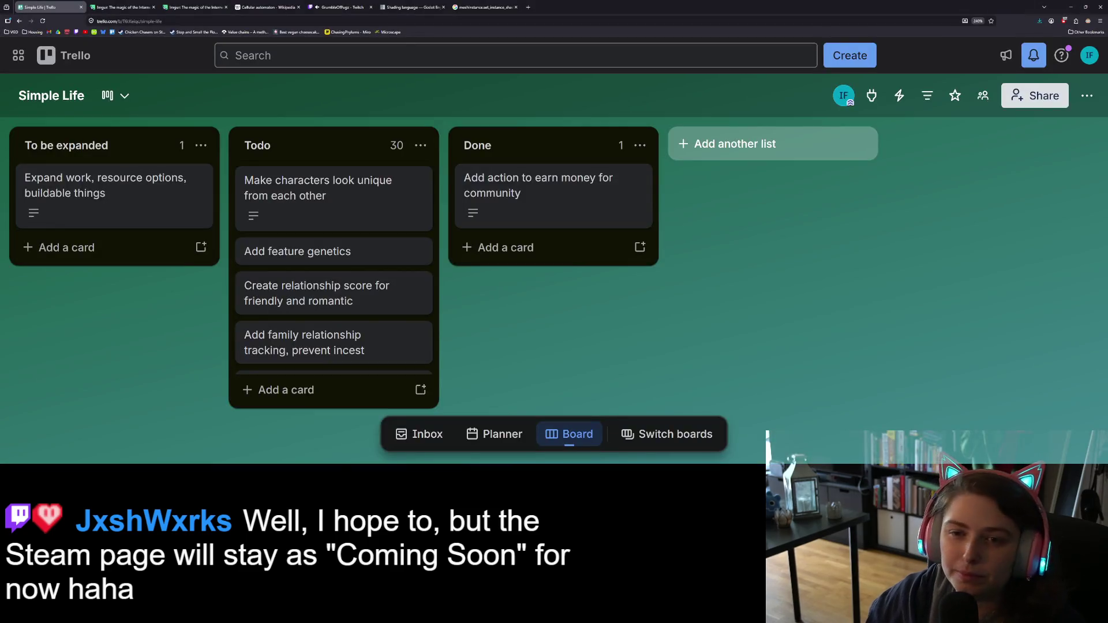
{"action": "scroll", "coordinate": [381, 248], "scroll_direction": "down", "scroll_amount": 5}
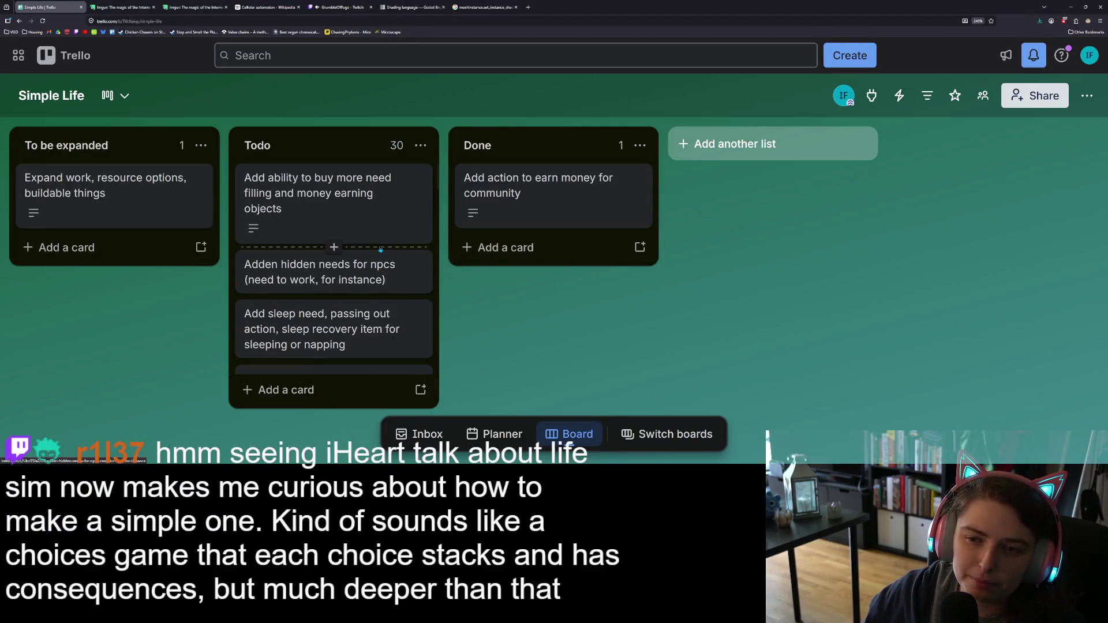
{"action": "left_click", "coordinate": [380, 211]}
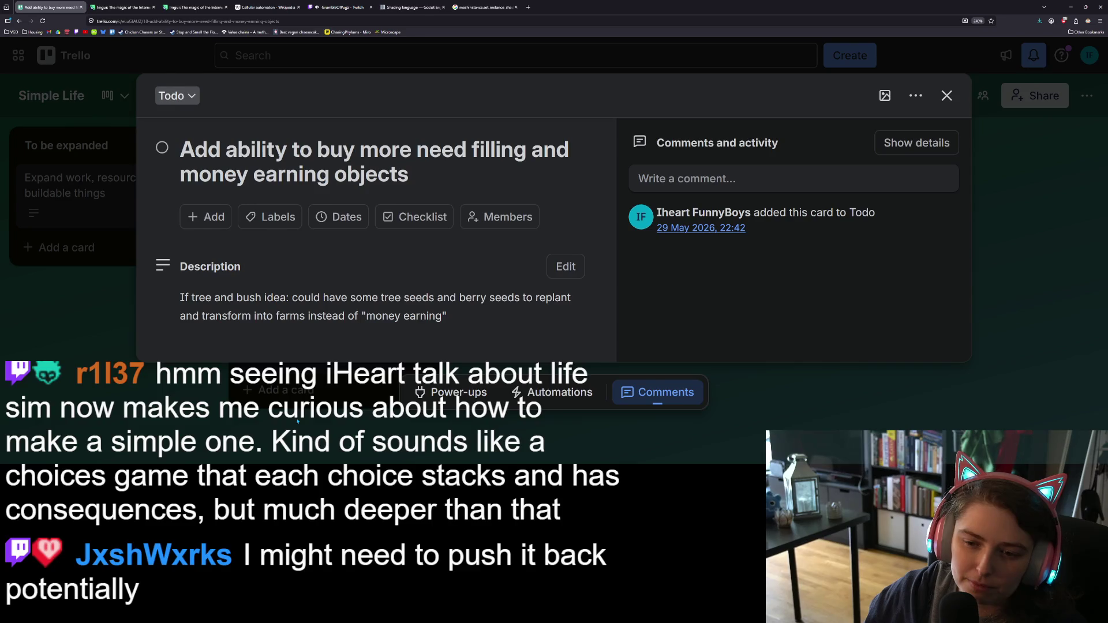
{"action": "key", "text": "Escape"}
{"action": "mouse_move", "coordinate": [314, 204]}
{"action": "left_mouse_down"}
{"action": "mouse_move", "coordinate": [92, 273]}
{"action": "mouse_move", "coordinate": [548, 193]}
{"action": "left_mouse_up"}
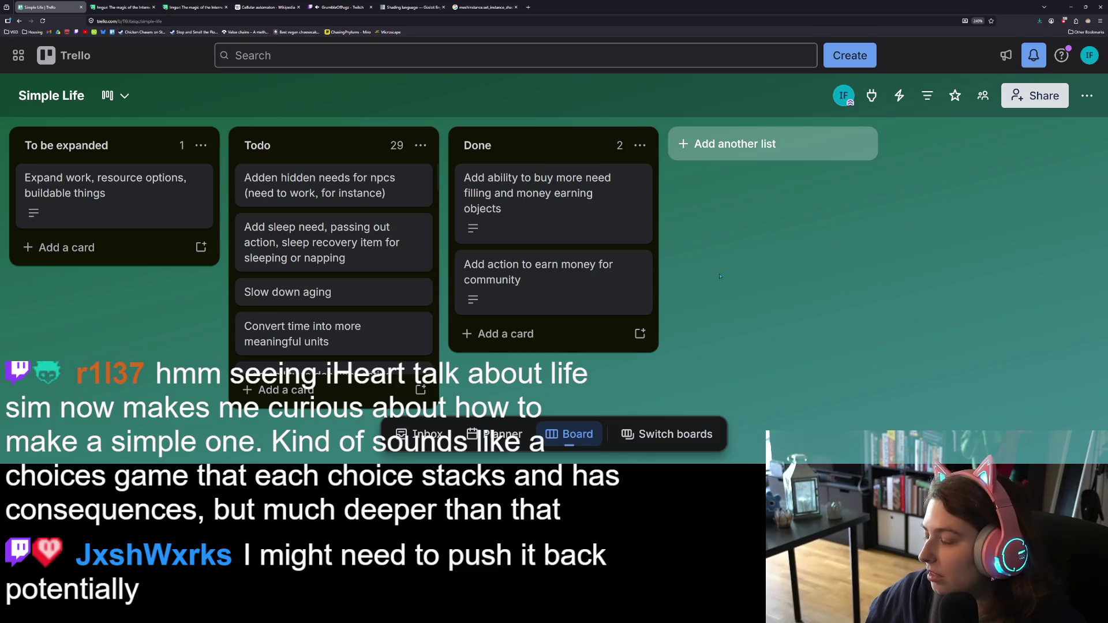